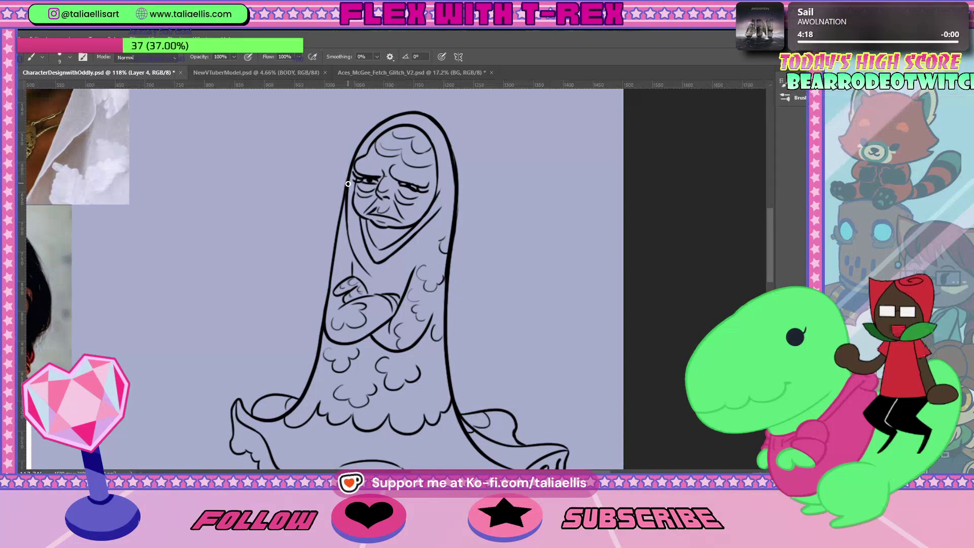
Switch from the Brush to the Eraser to clean up the hooded ghost's black line art
key(e)
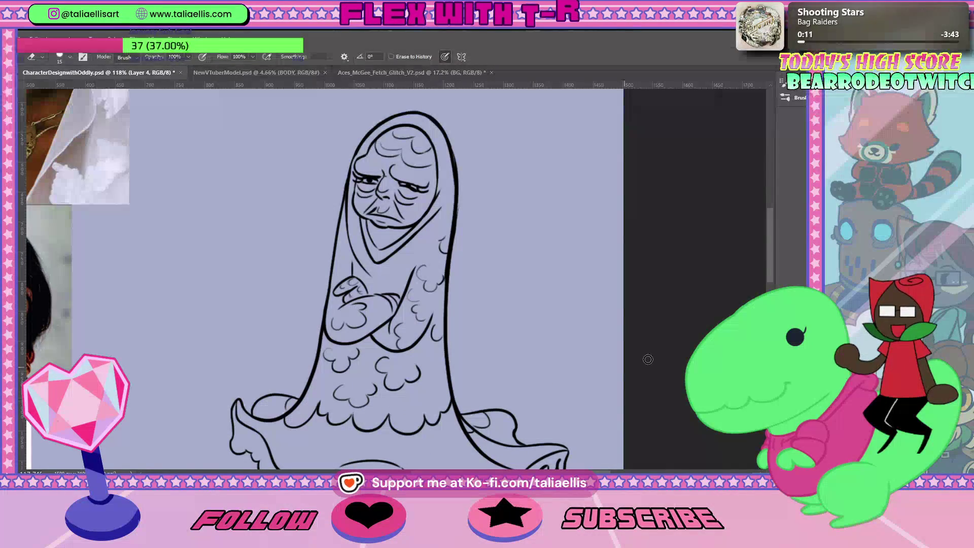
Ink a smoothing stroke along the left outline of the ghost's flared skirt near the hem
scroll(769, 250, down, 2)
scroll(768, 269, down, 3)
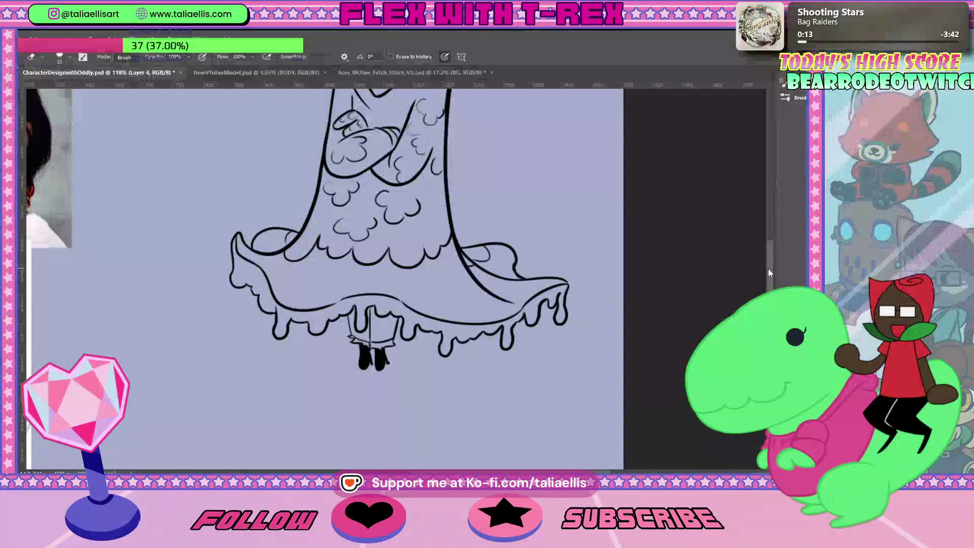
scroll(768, 269, down, 3)
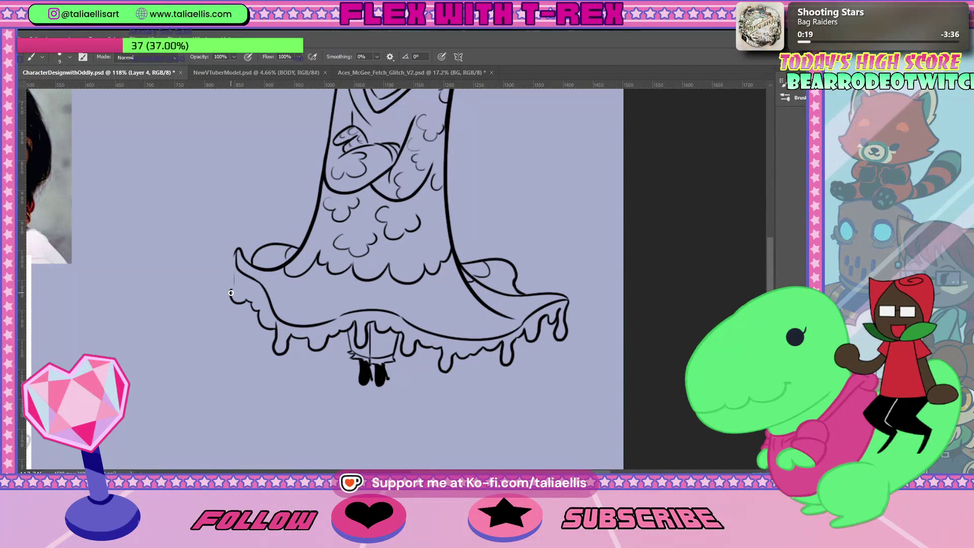
drag(233, 273, 235, 250)
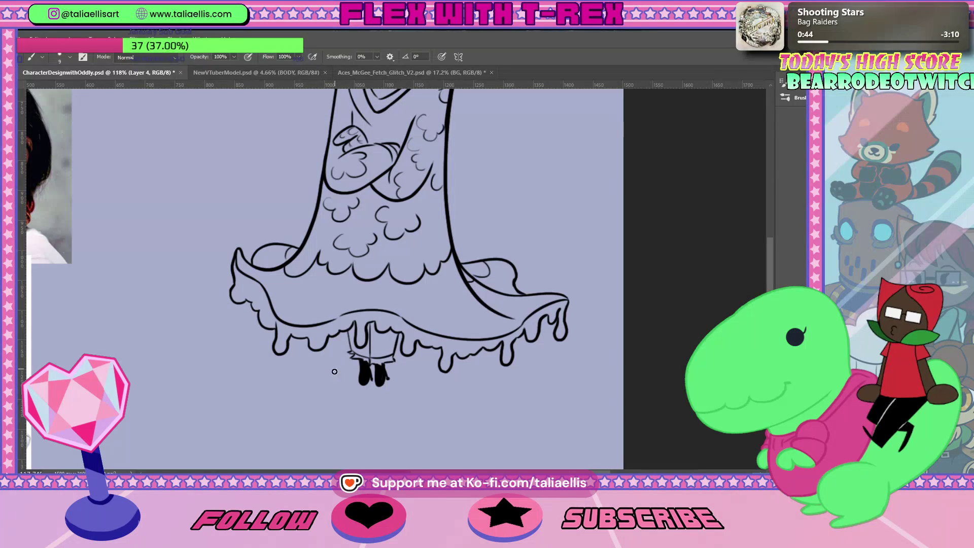
key(e)
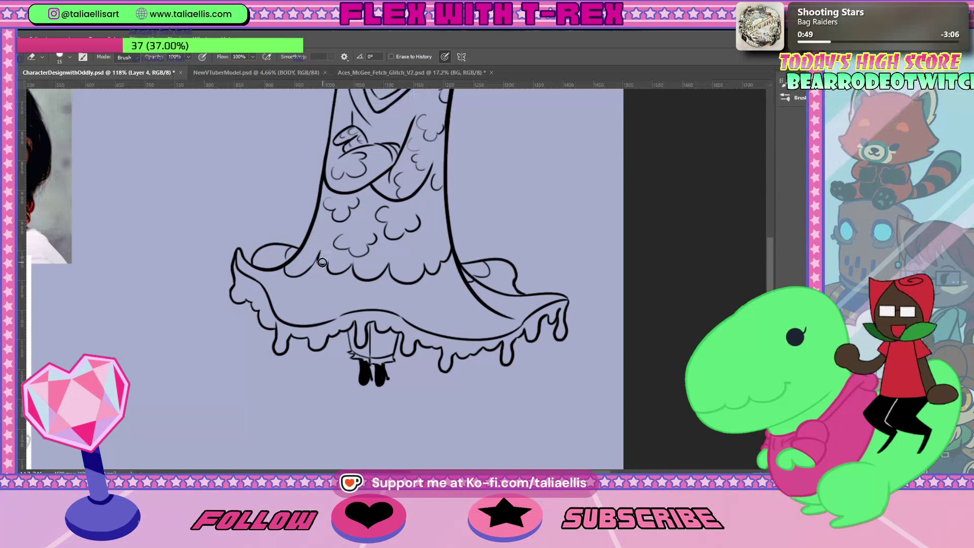
scroll(783, 261, up, 5)
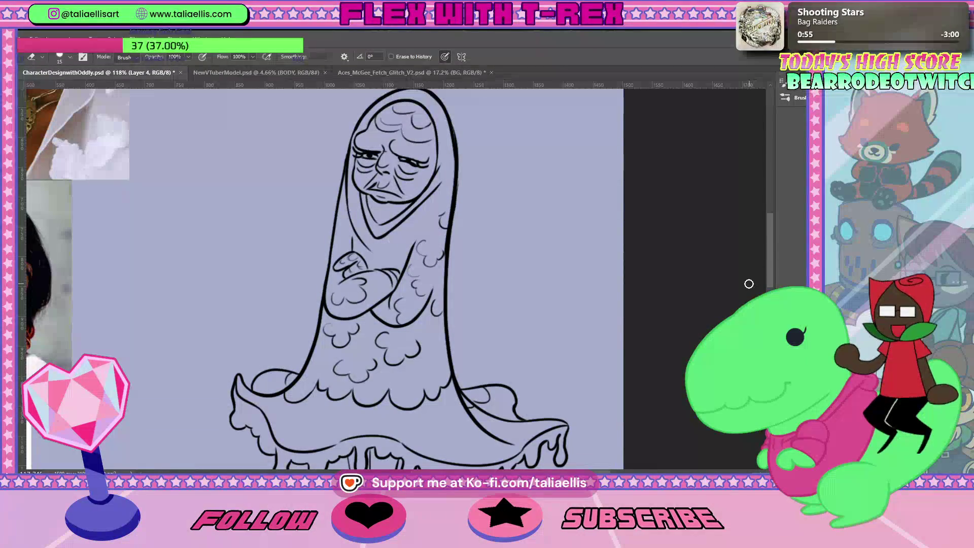
scroll(776, 266, down, 5)
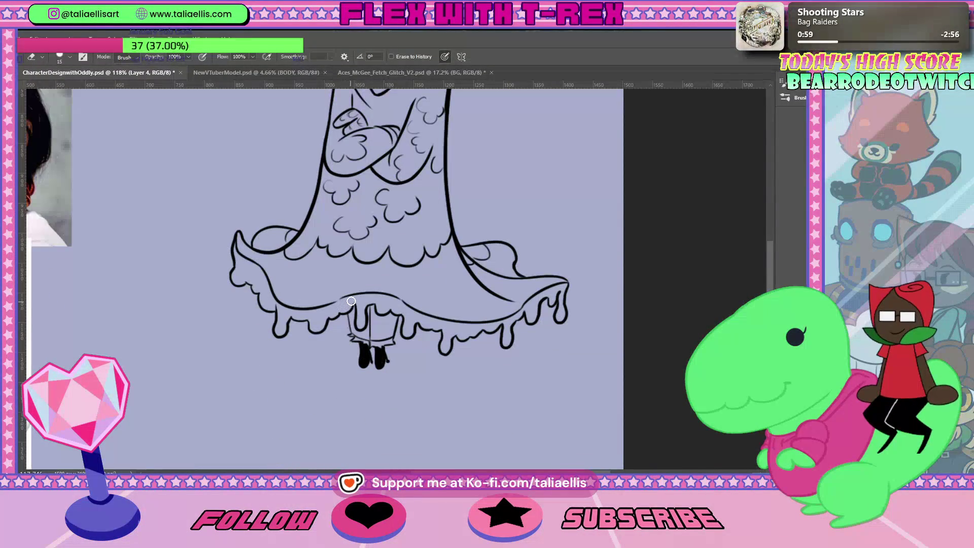
key(b)
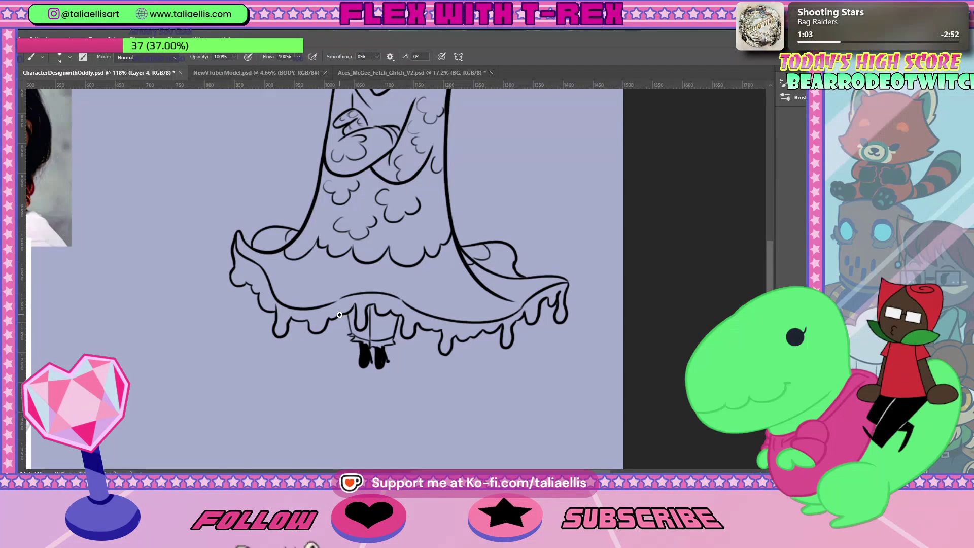
Reinforce the skirt hem line with one extra short ink stroke
drag(339, 315, 355, 303)
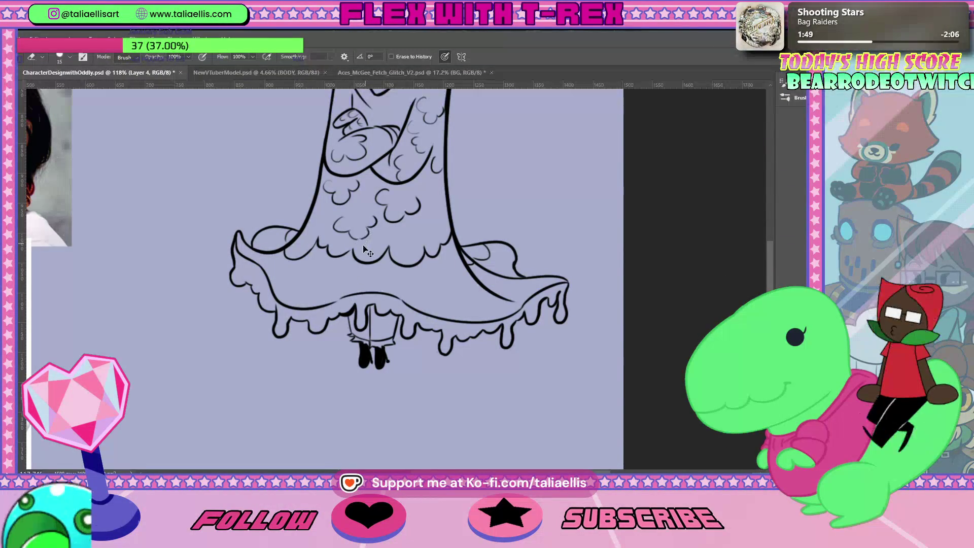
key(b)
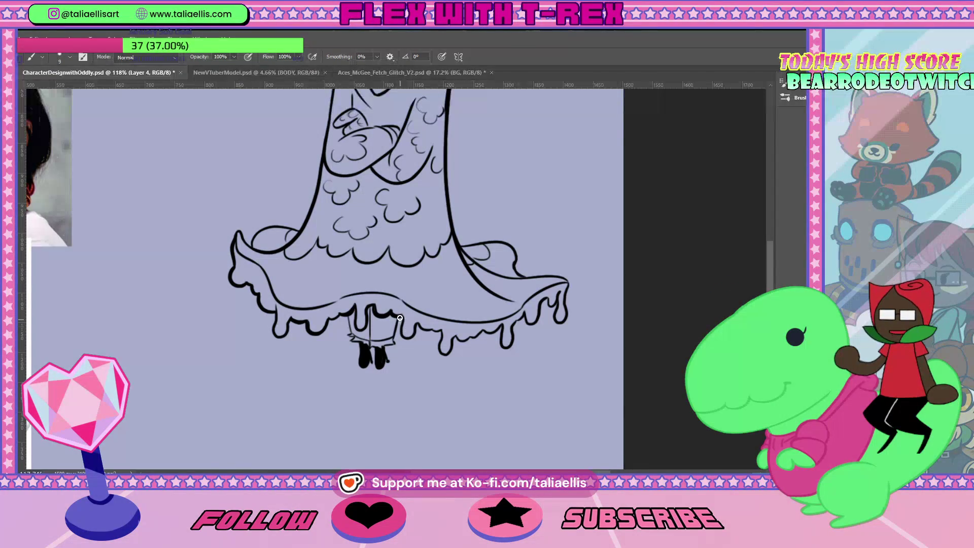
Ink a new hem drip and thicken the hem and its right-edge drip with short strokes
drag(400, 318, 405, 338)
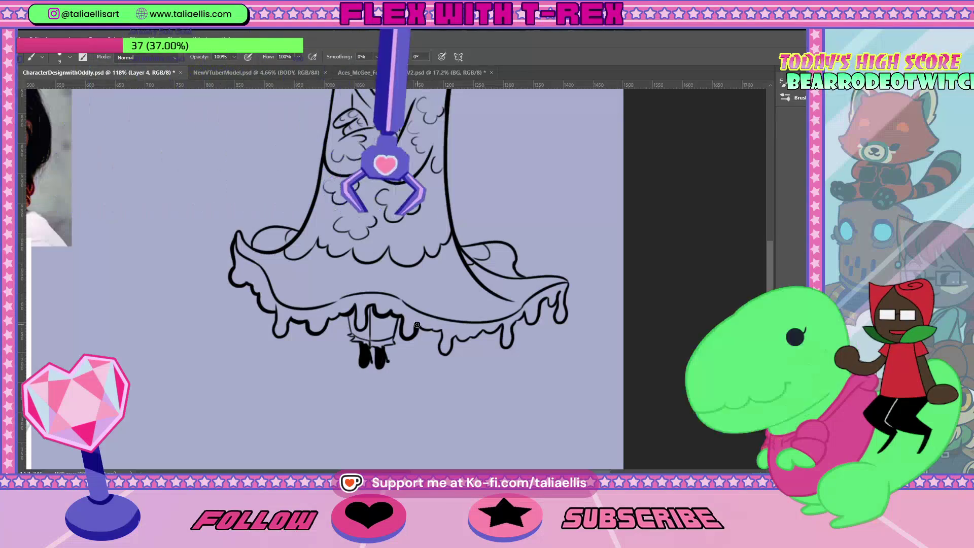
drag(421, 326, 439, 333)
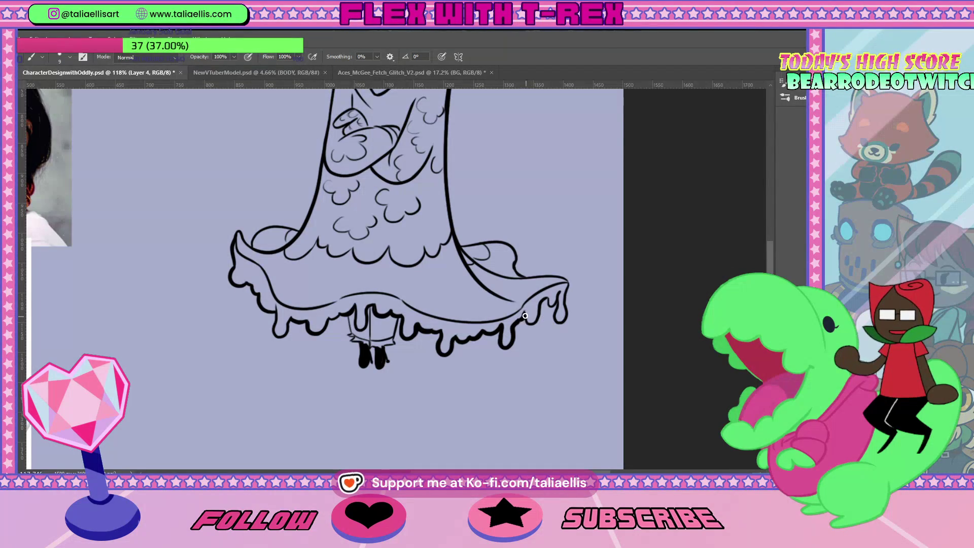
drag(525, 316, 555, 293)
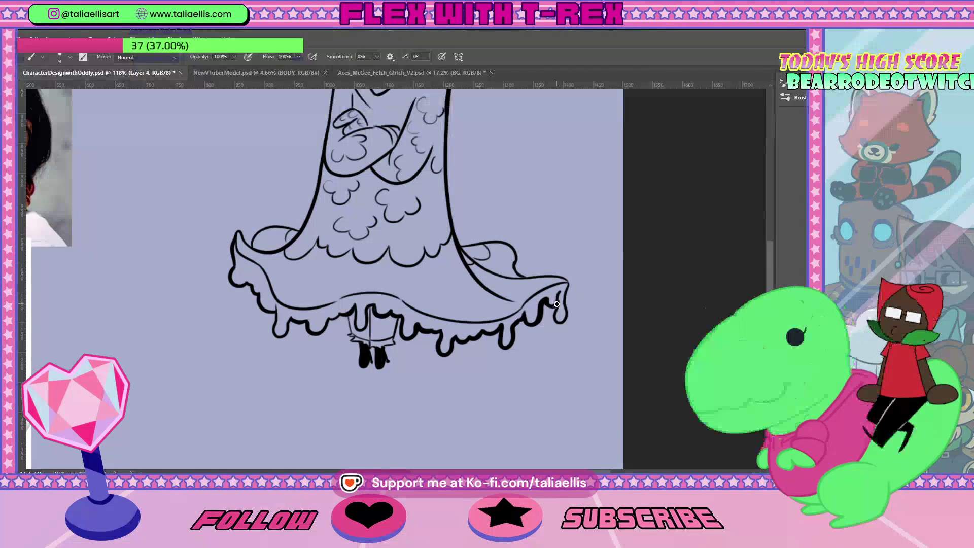
drag(554, 306, 562, 322)
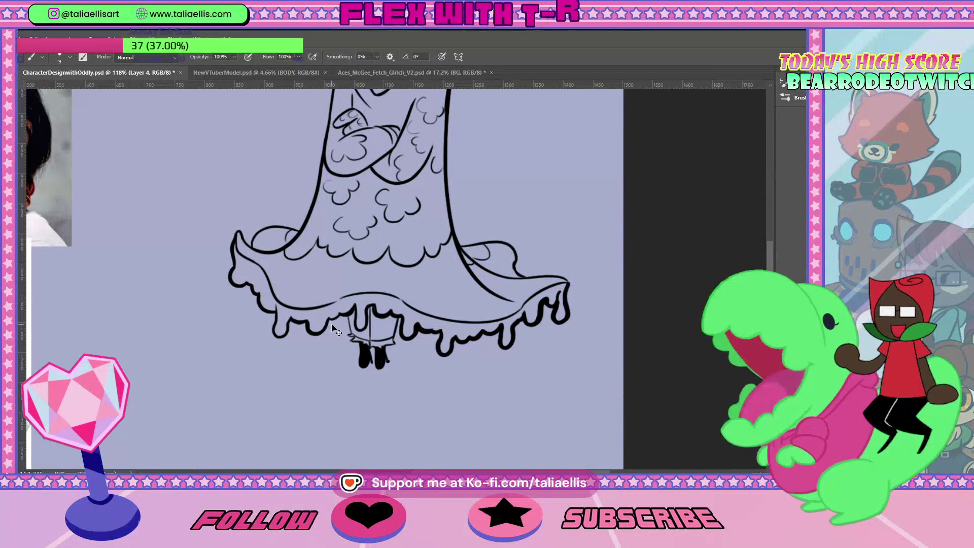
key(ctrl+0)
key(z)
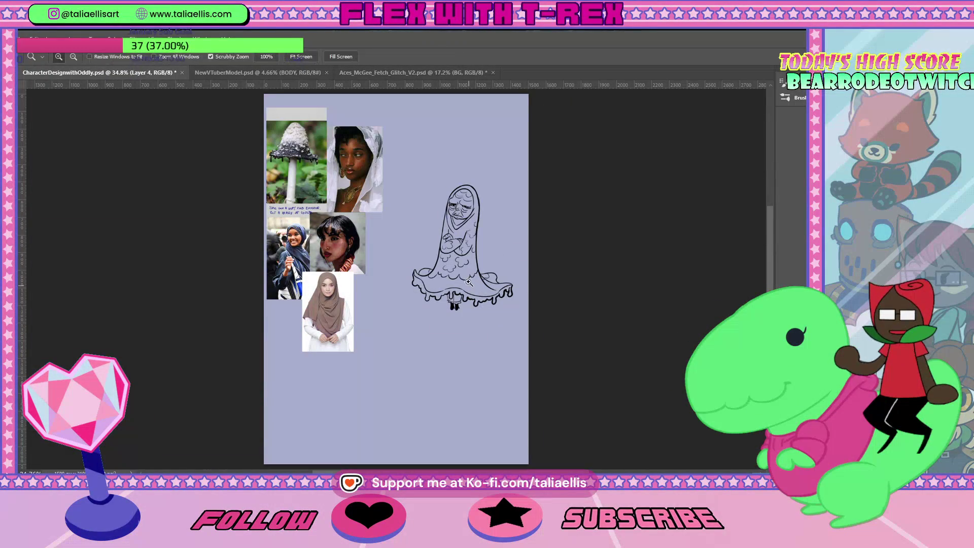
drag(474, 281, 519, 280)
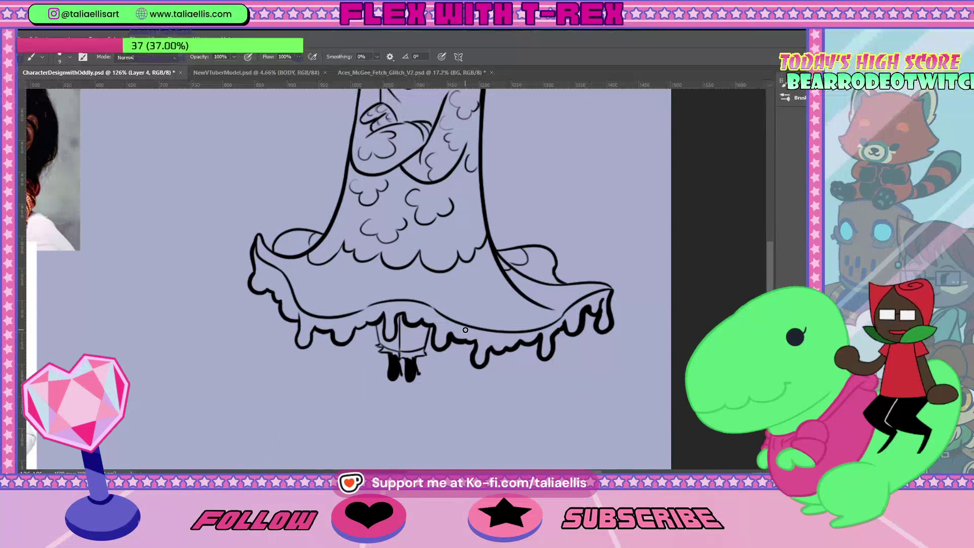
drag(352, 354, 354, 359)
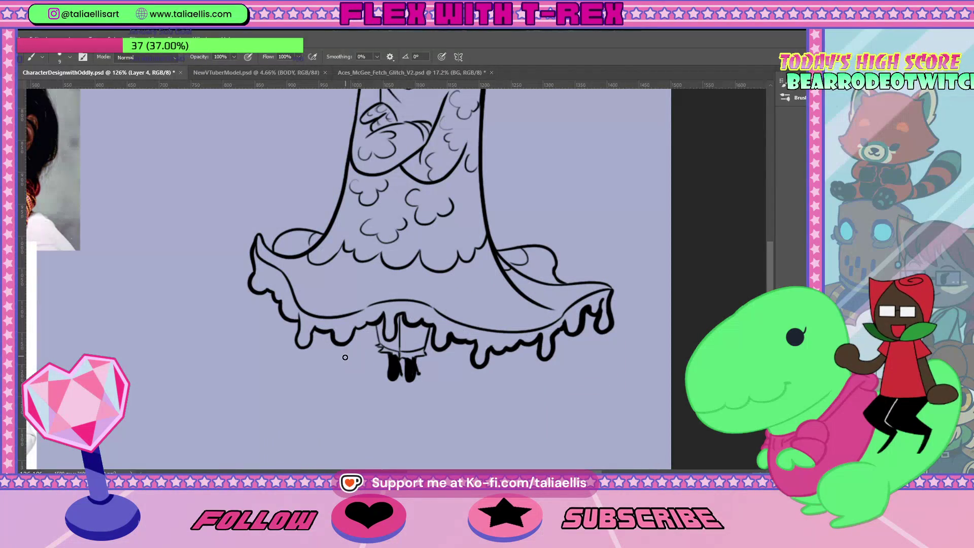
key(ctrl+z)
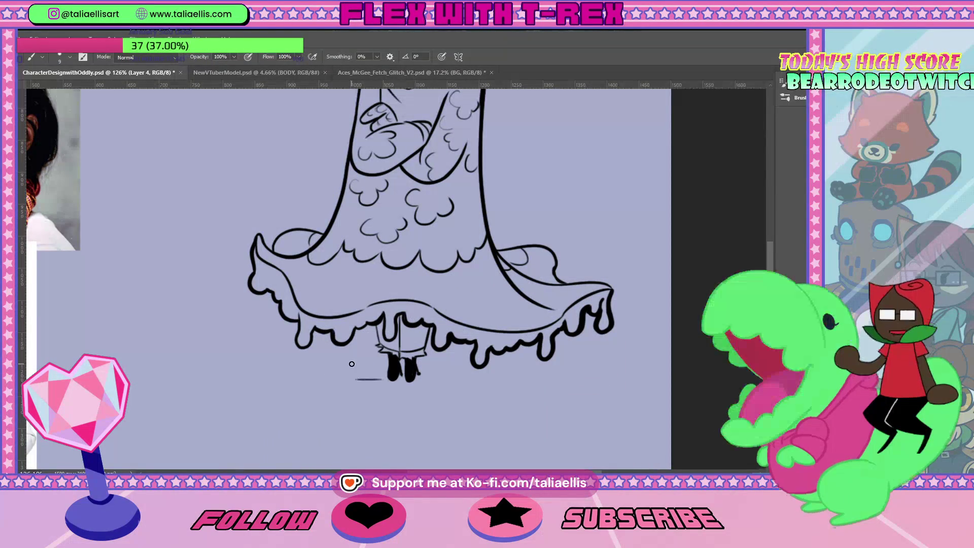
Build up a small solid black drop under the hem, left of the feet, and extend it rightward
mouse_move(354, 358)
mouse_down()
mouse_move(363, 366)
mouse_move(355, 370)
mouse_up()
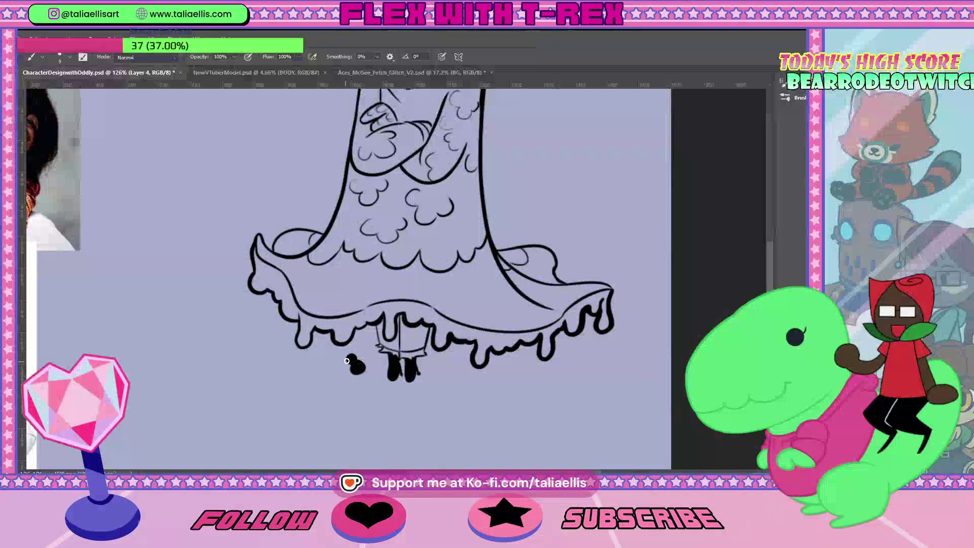
key(ctrl+z)
drag(362, 365, 366, 369)
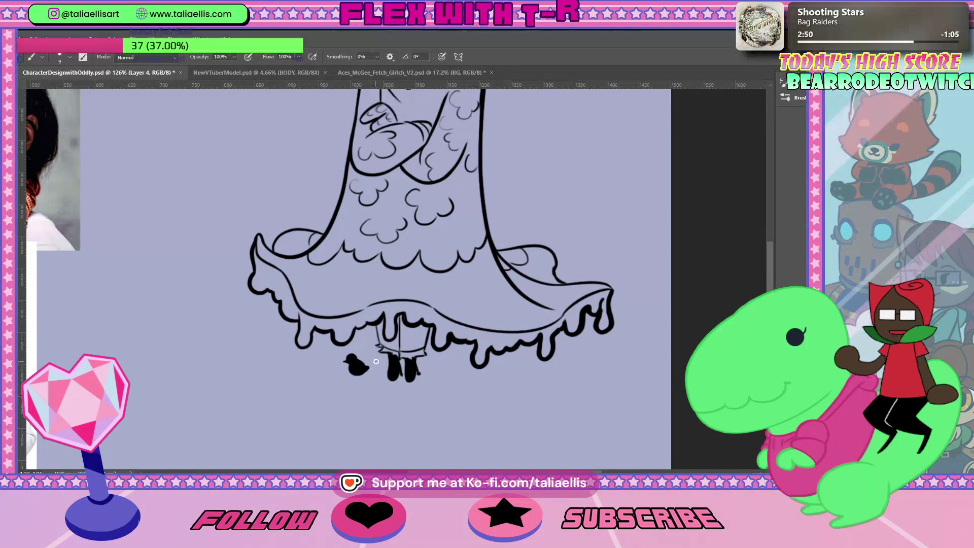
drag(363, 361, 373, 365)
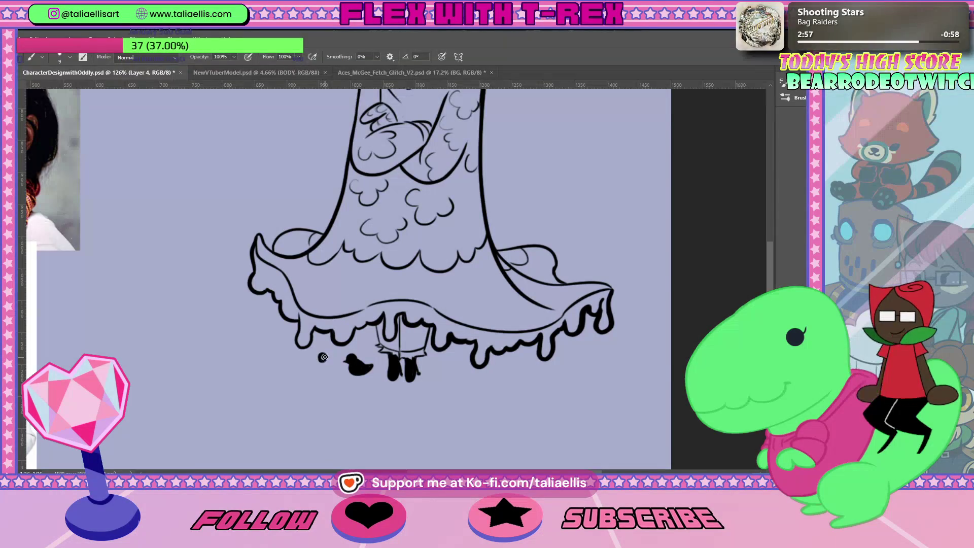
key(e)
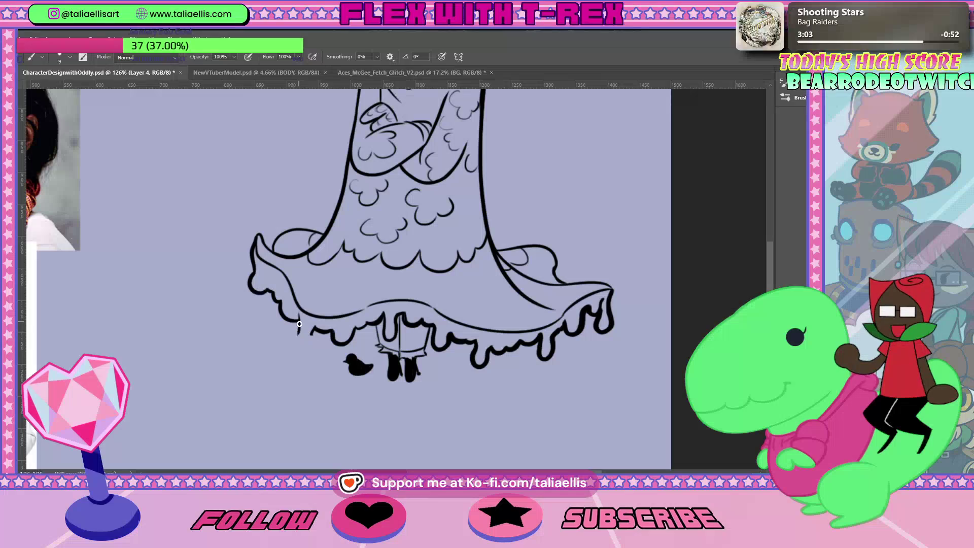
Extend the skirt's left drip downward and dab a small black drop beneath it
drag(300, 324, 302, 335)
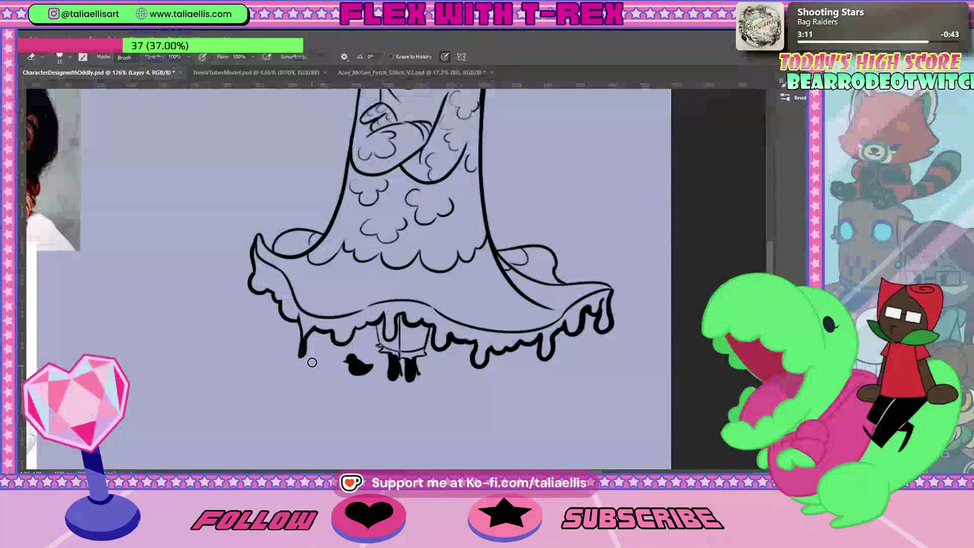
key(b)
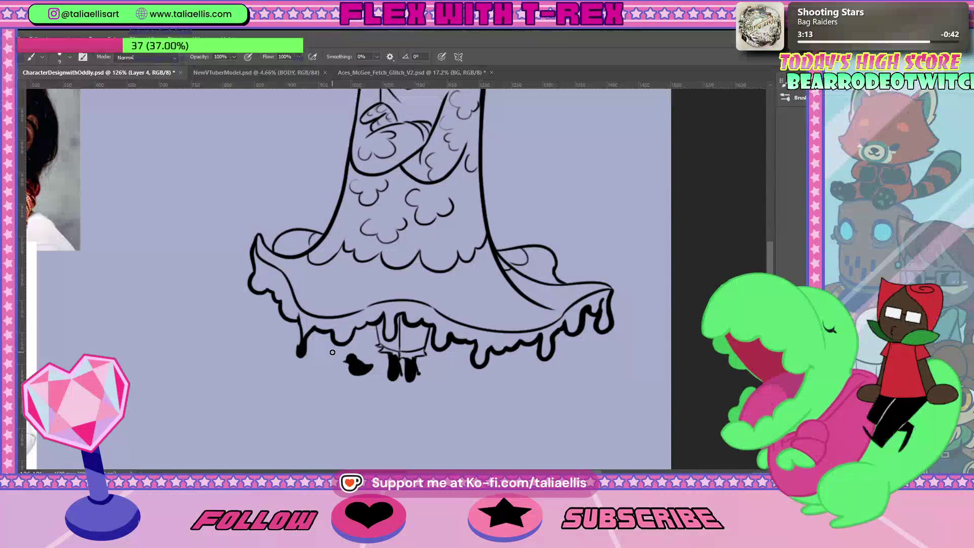
click(297, 367)
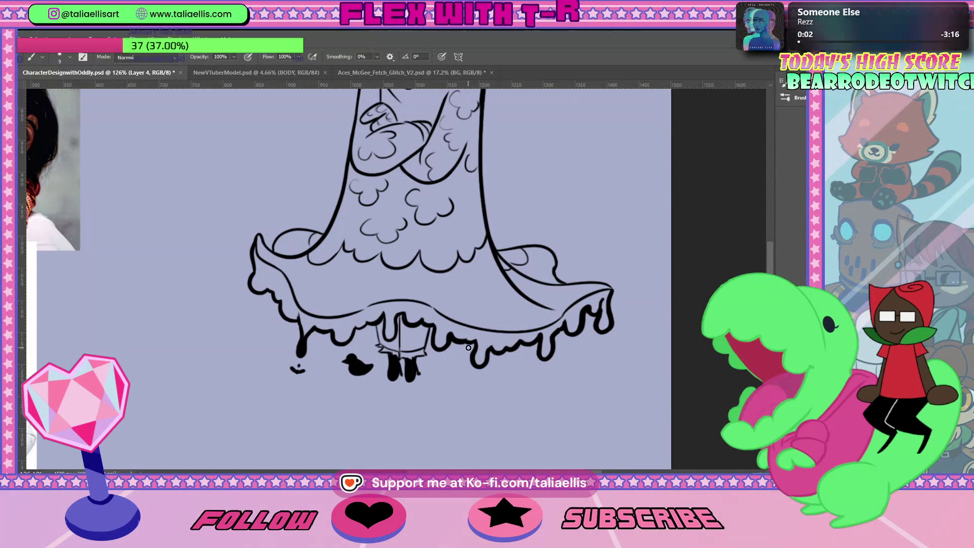
Outline a small foot under the right hem, fill it black and extend it to a pointed tip
drag(477, 374, 465, 382)
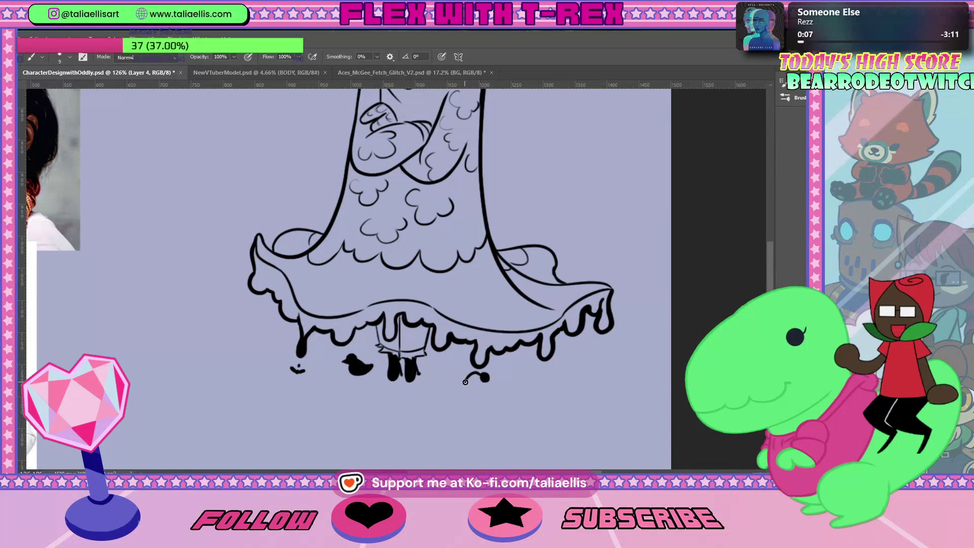
drag(465, 382, 469, 378)
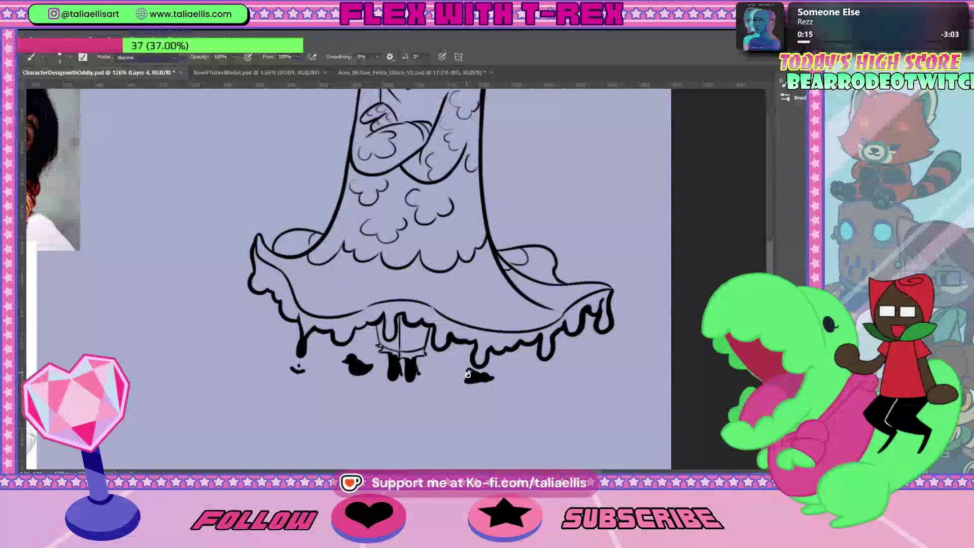
drag(468, 371, 498, 378)
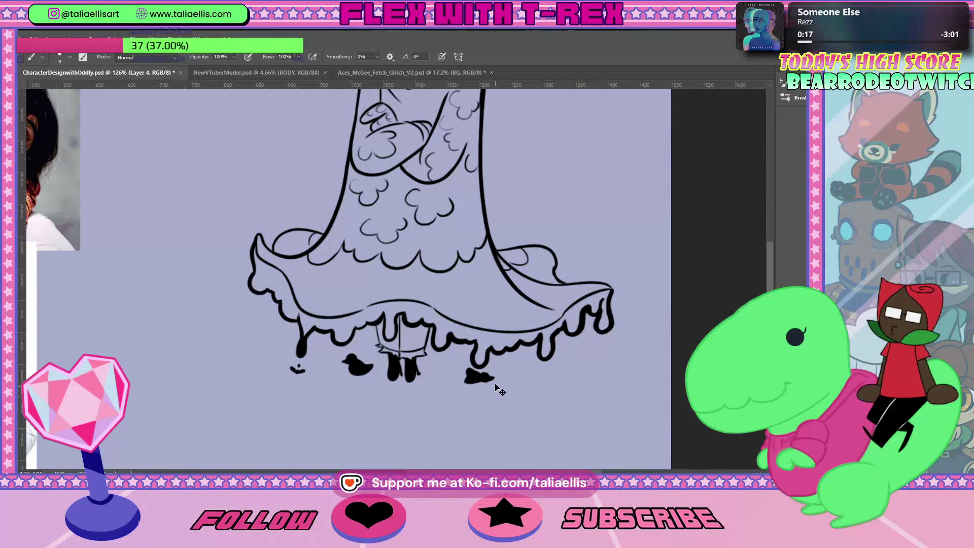
Lasso-select an area by the right foot, delete its contents and deselect
key(l)
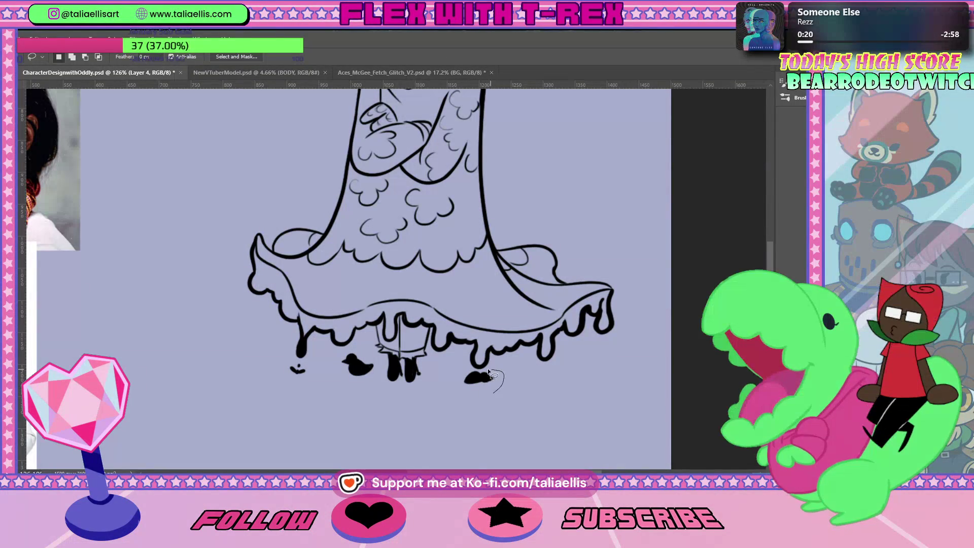
drag(491, 393, 503, 386)
key(Delete)
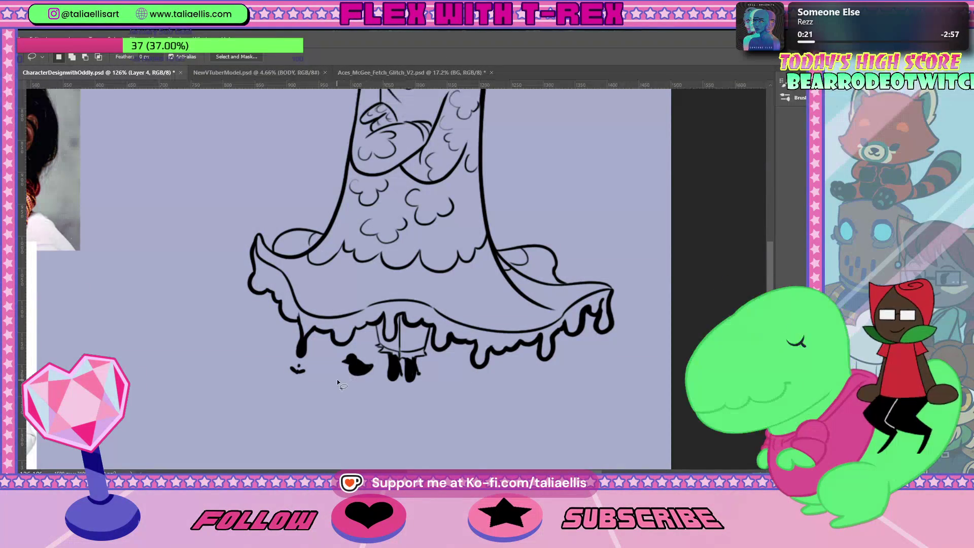
key(ctrl+d)
key(b)
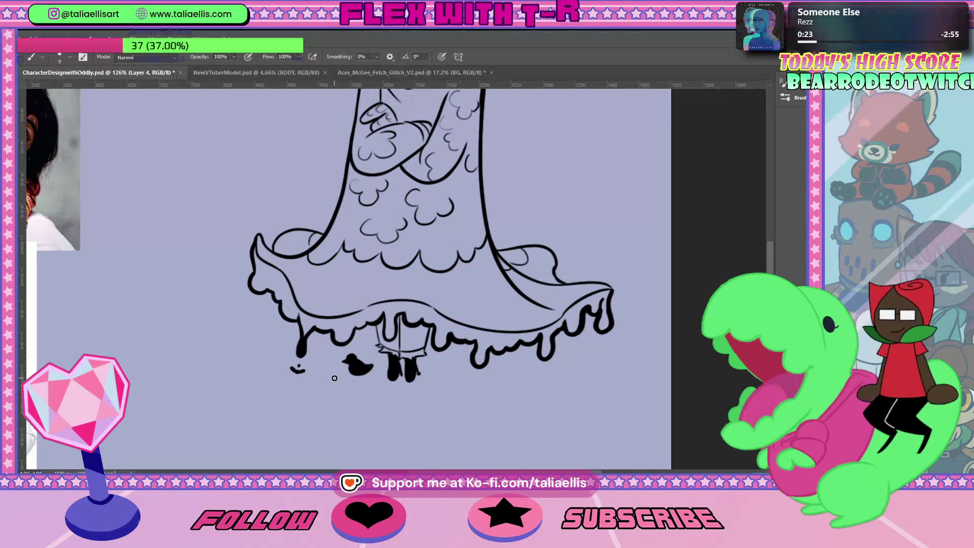
Undo a stray dot, then erase part of the right-hand hem drip to trim it smaller
click(541, 371)
key(ctrl+z)
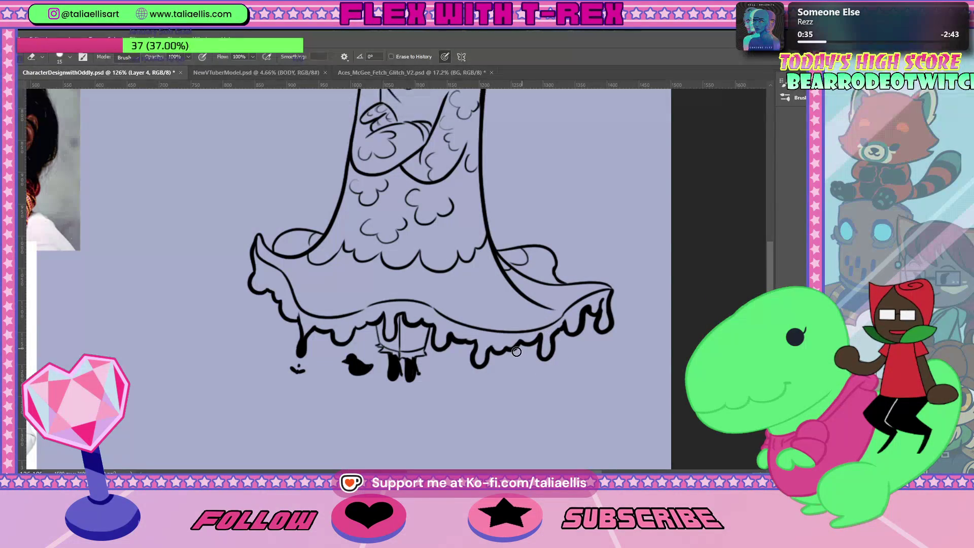
mouse_move(546, 346)
mouse_down()
mouse_move(544, 353)
mouse_move(539, 344)
mouse_up()
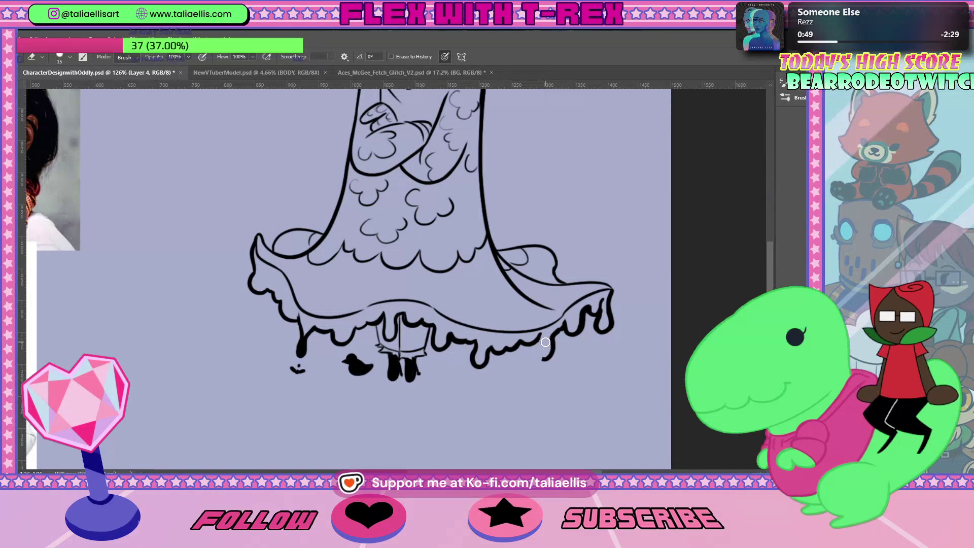
Reshape the right-hand drip and paint a small pointed black blob beneath the right hem
key(b)
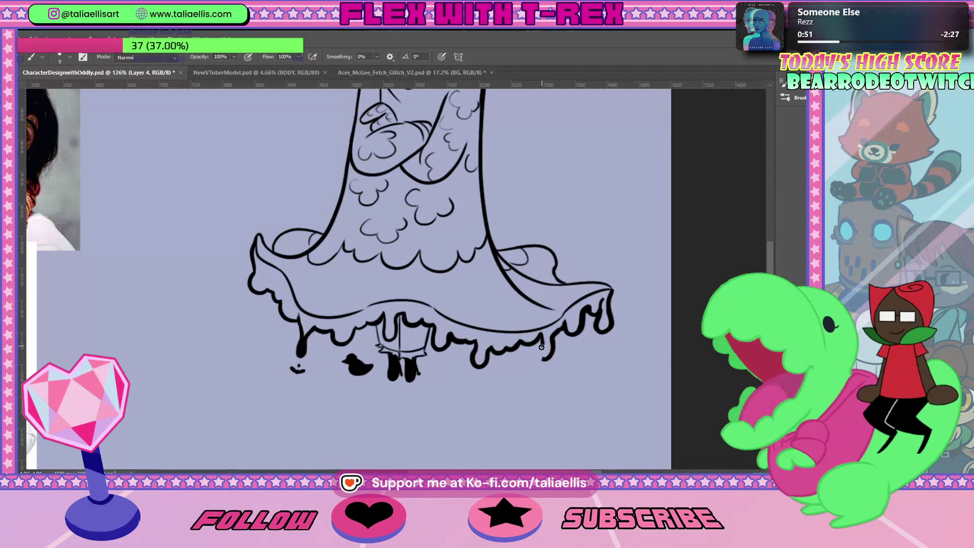
mouse_move(541, 346)
mouse_down()
mouse_move(554, 354)
mouse_move(541, 373)
mouse_up()
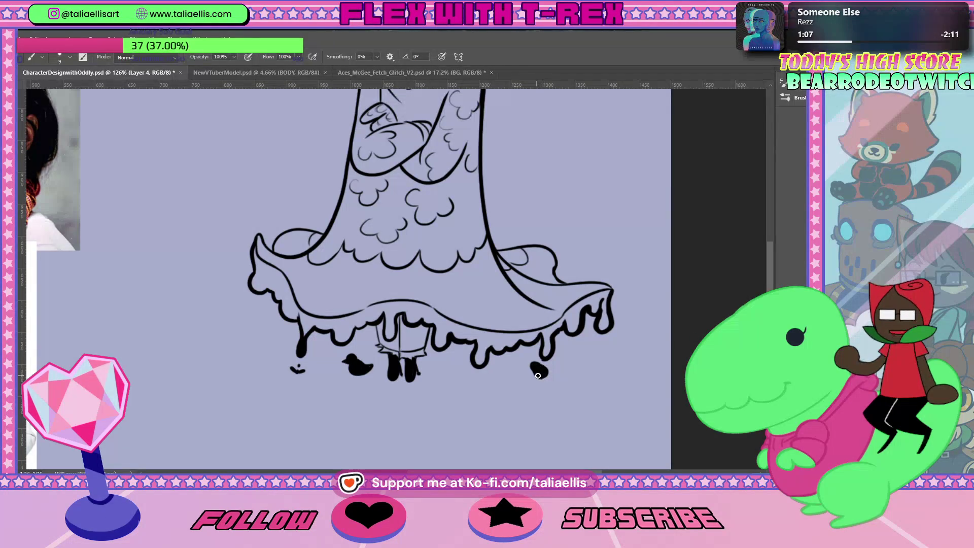
drag(538, 375, 551, 373)
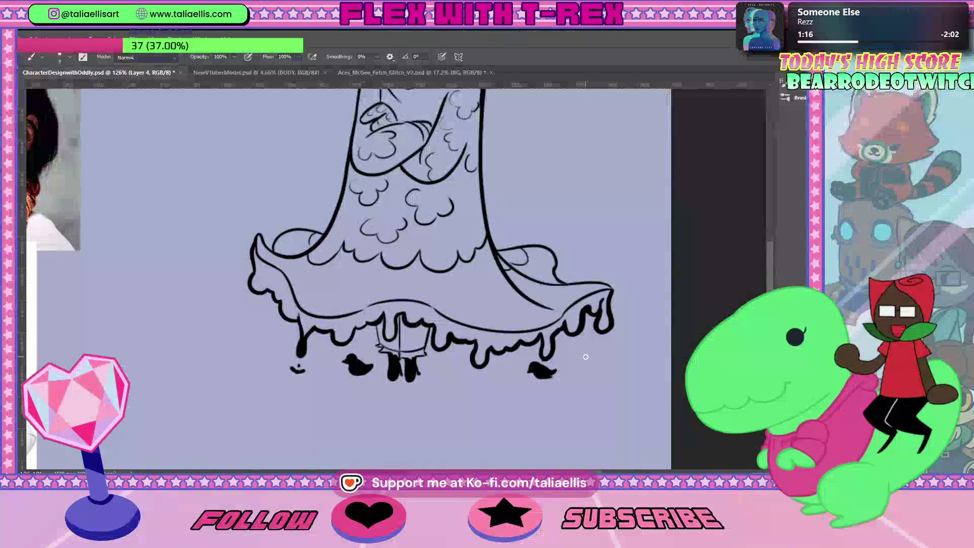
key(e)
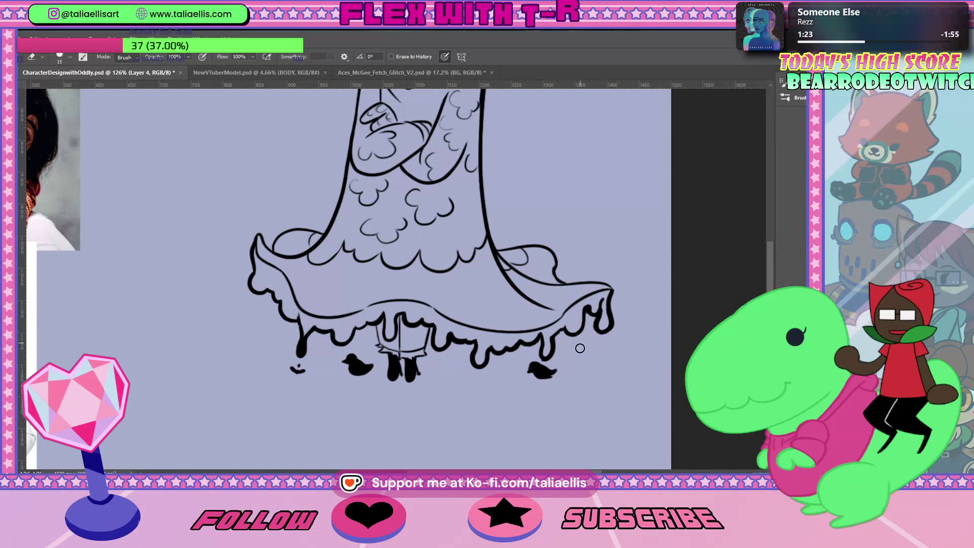
key(ctrl+0)
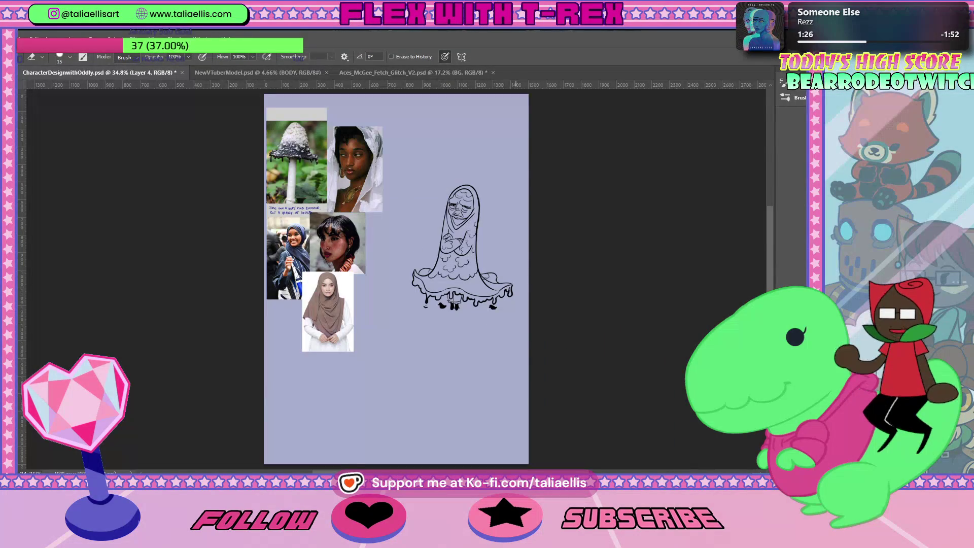
key(z)
drag(500, 300, 500, 310)
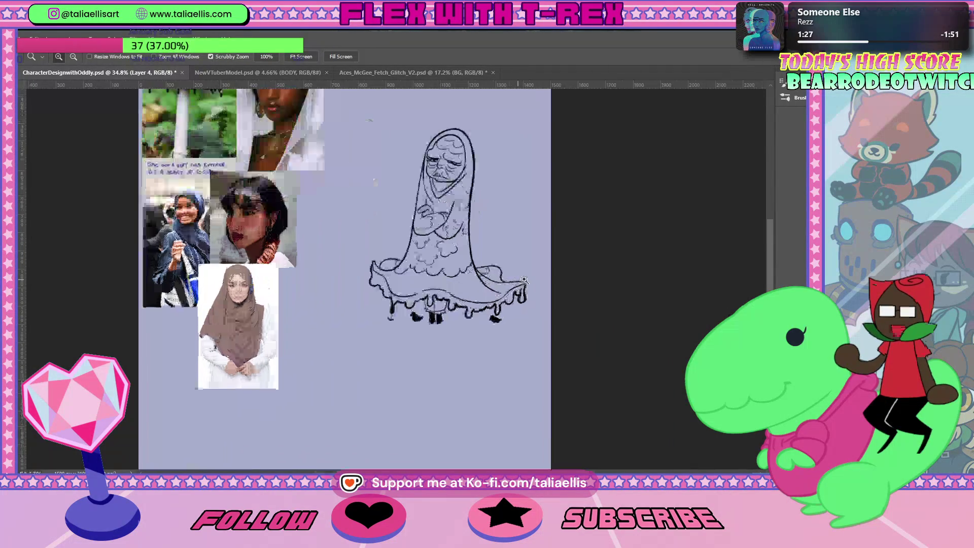
key(b)
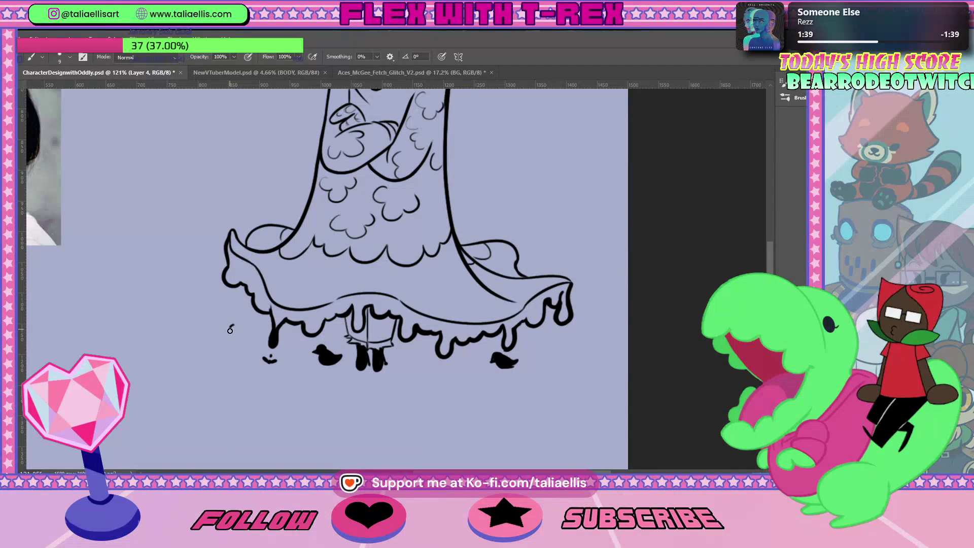
Paint and fill a small black blob at the hem's far left, then erase it into a bird shape
drag(231, 327, 234, 332)
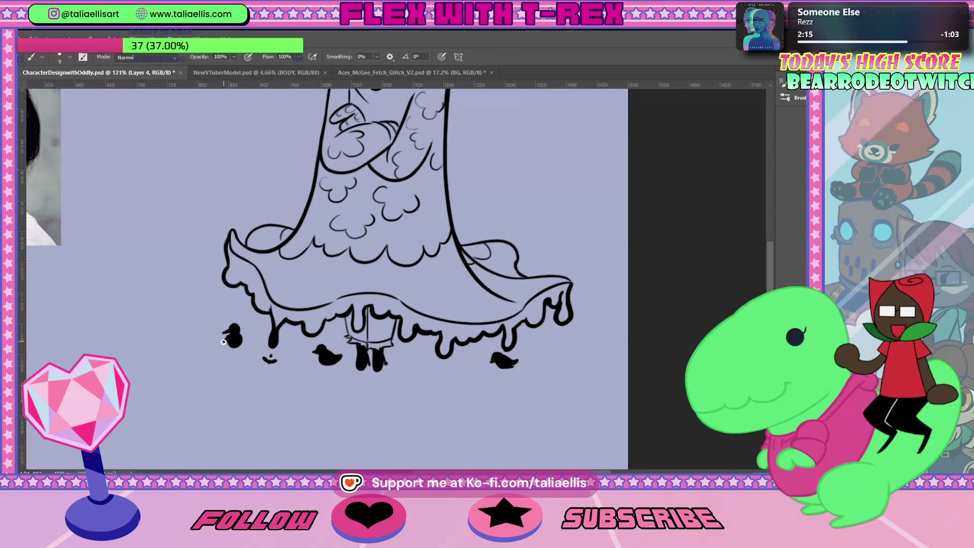
drag(230, 339, 242, 336)
drag(228, 327, 243, 341)
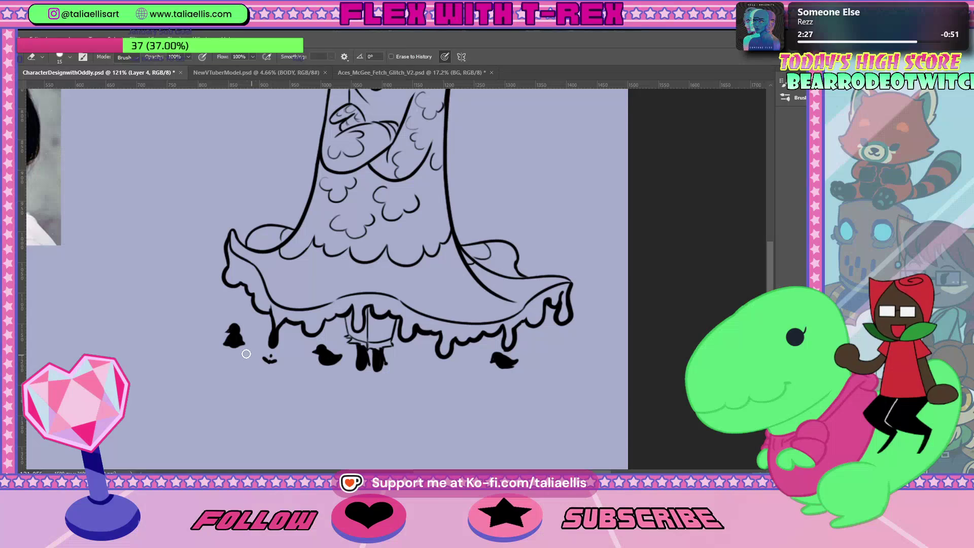
key(b)
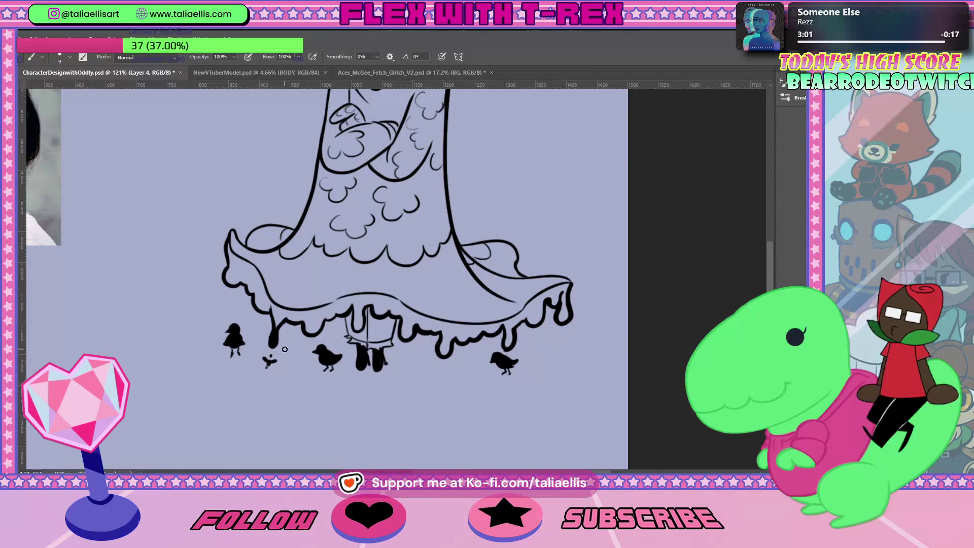
Lasso-select the right-hand bird under the hem and delete it
key(ctrl+minus)
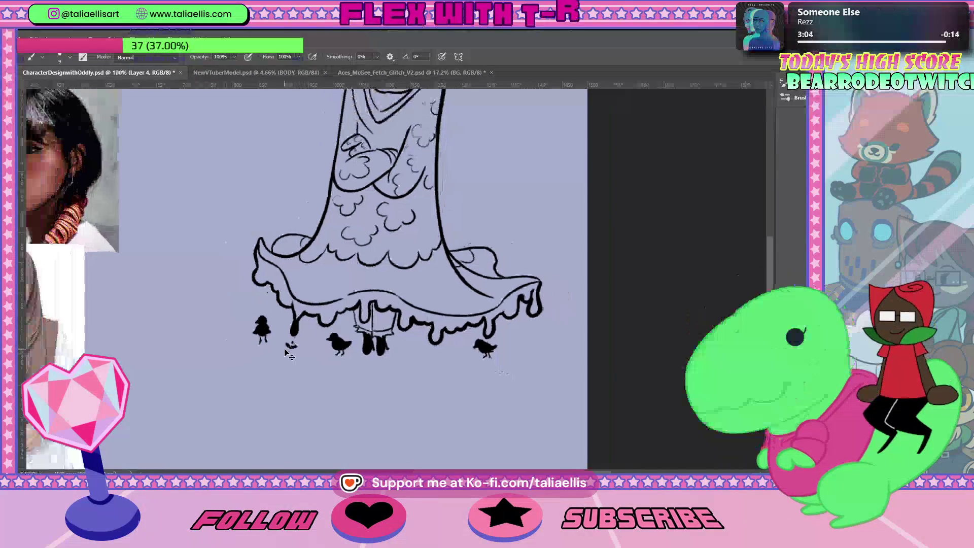
key(ctrl+minus)
key(ctrl+minus)
key(ctrl+plus)
key(ctrl+plus)
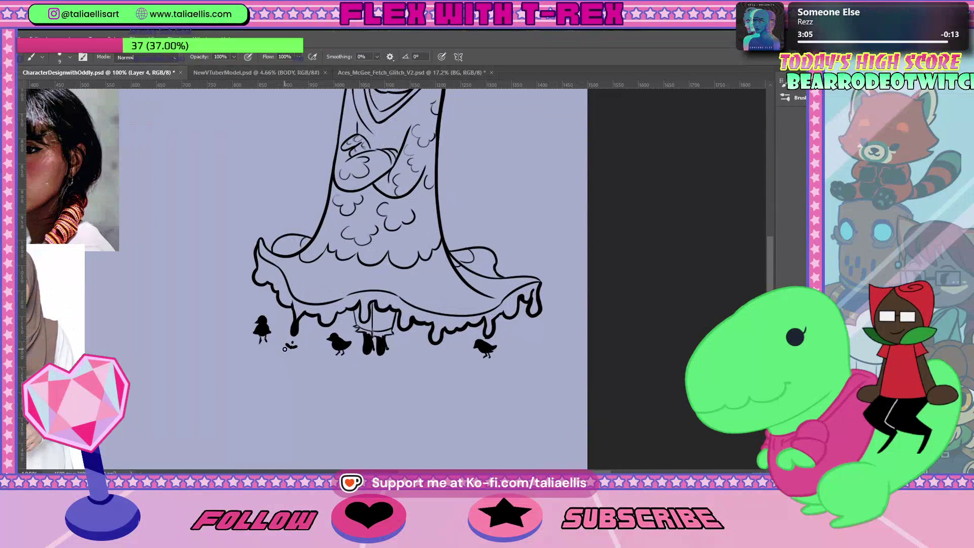
key(l)
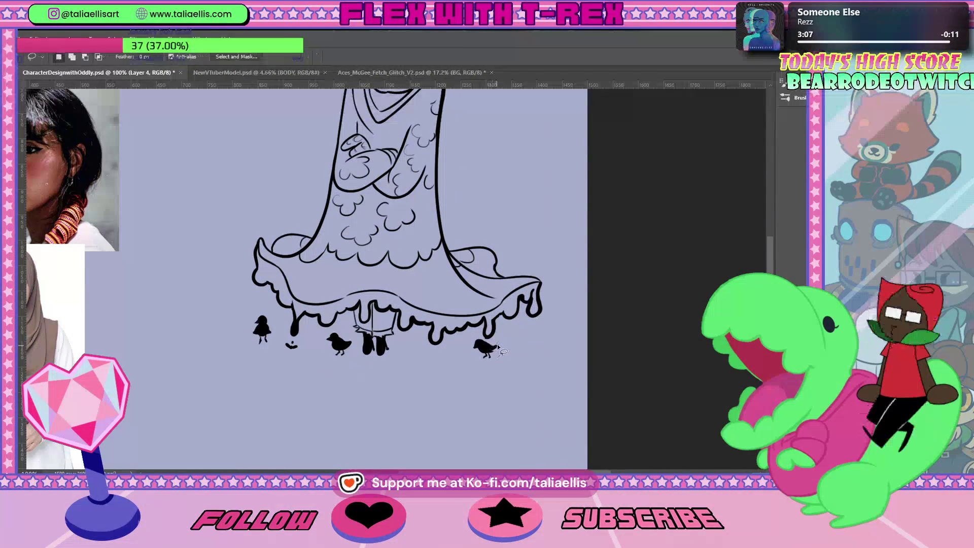
mouse_move(502, 343)
mouse_down()
mouse_move(500, 361)
mouse_move(503, 350)
mouse_up()
key(Delete)
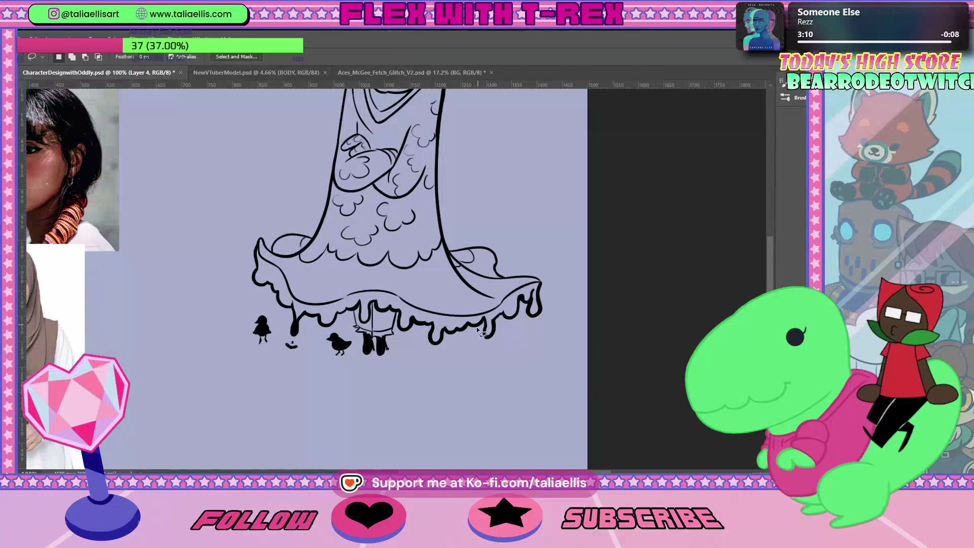
Paint a rounder chick in its place: an oval body with a head bump
key(b)
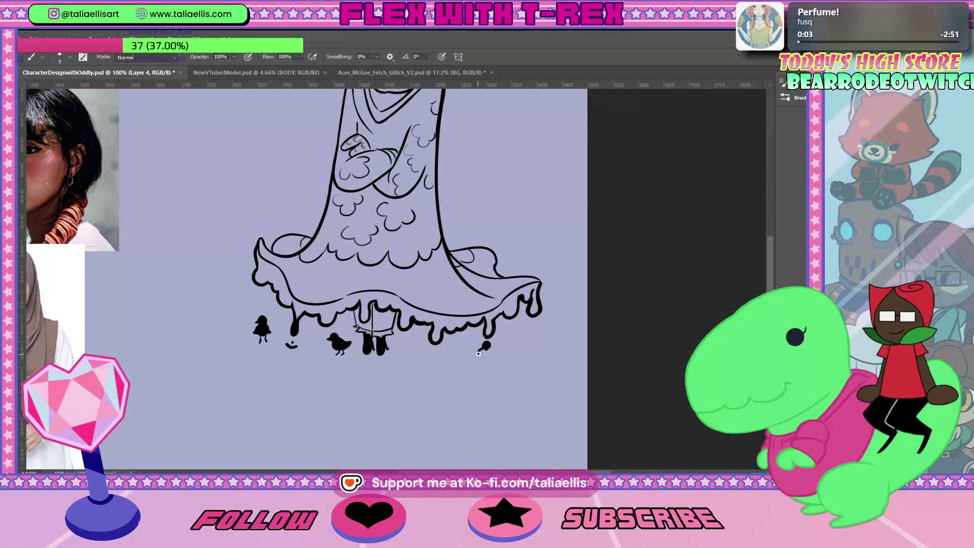
drag(476, 353, 489, 351)
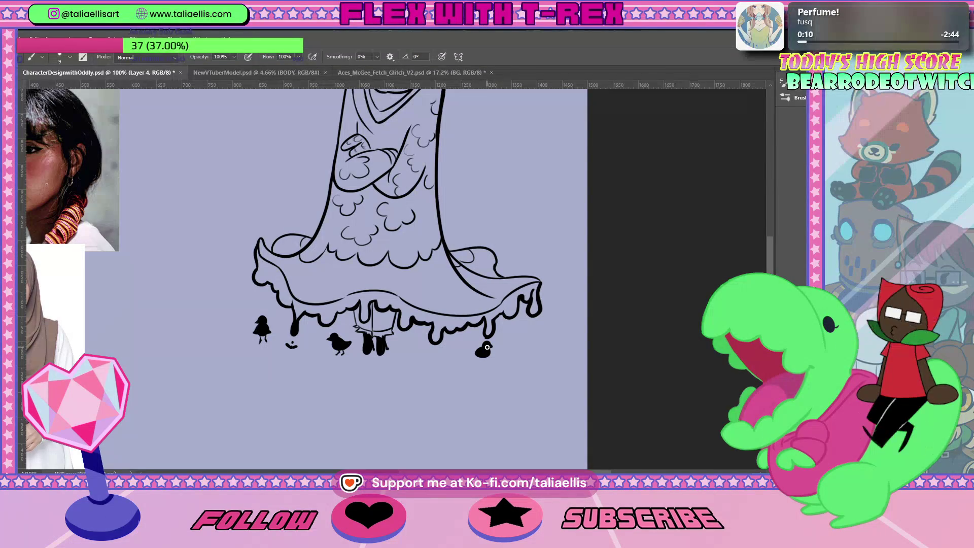
drag(487, 347, 481, 356)
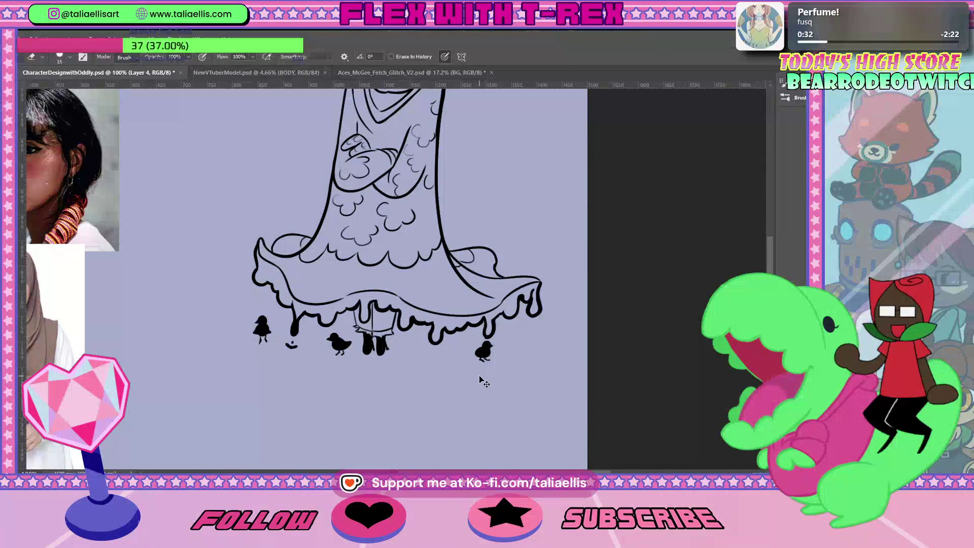
scroll(479, 380, down, 5)
scroll(531, 239, up, 1)
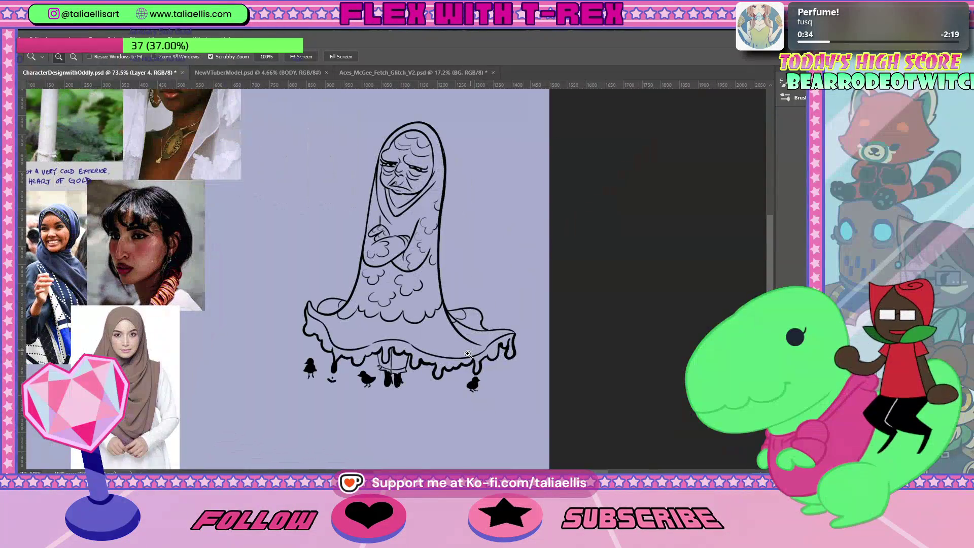
scroll(617, 401, up, 5)
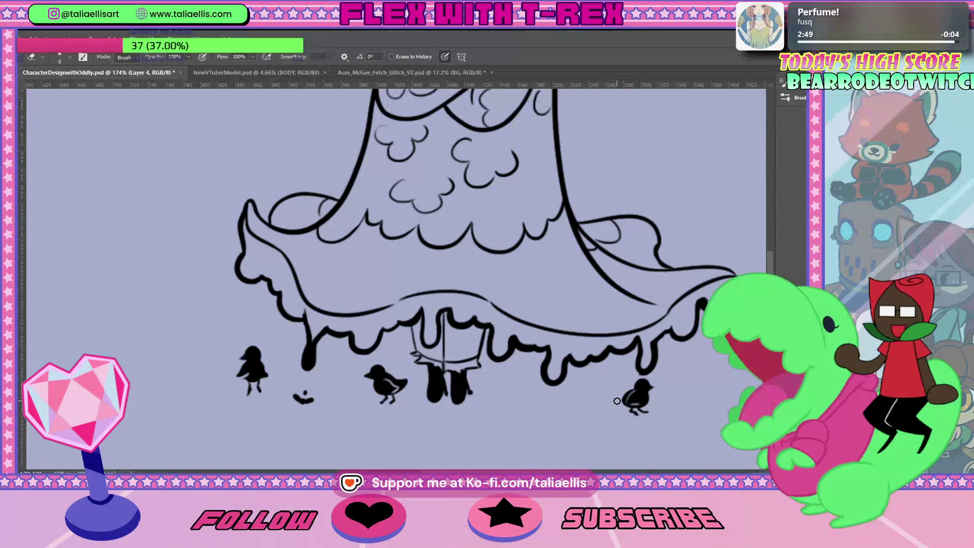
scroll(633, 324, down, 2)
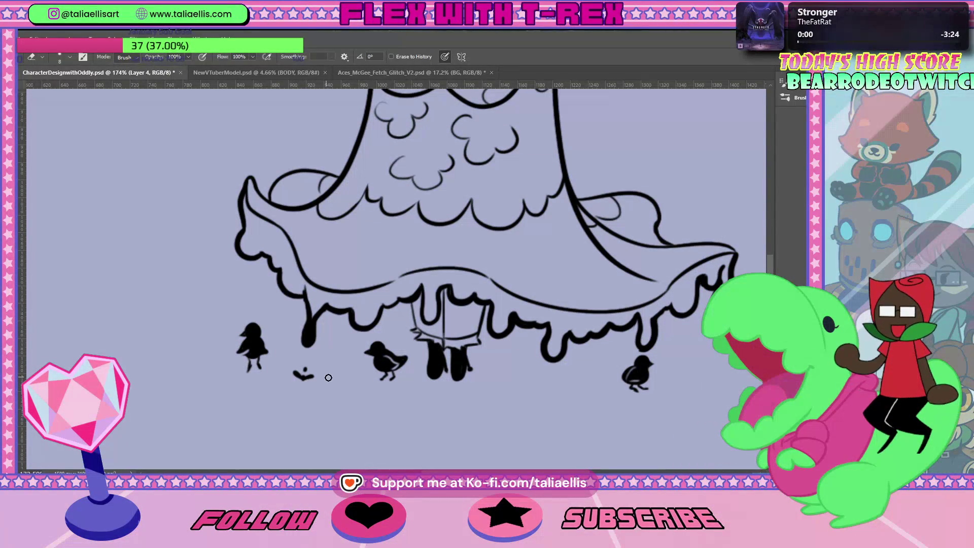
key(b)
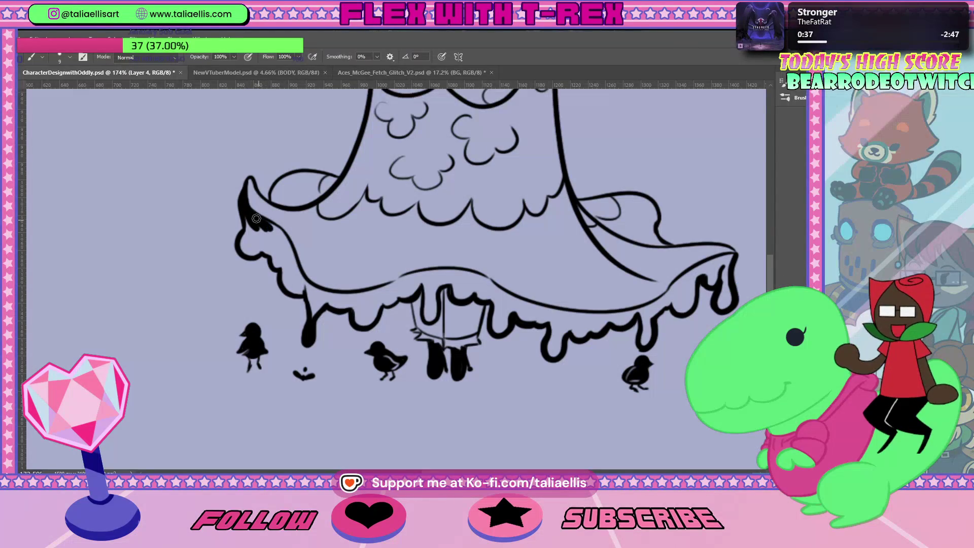
key(ctrl+z)
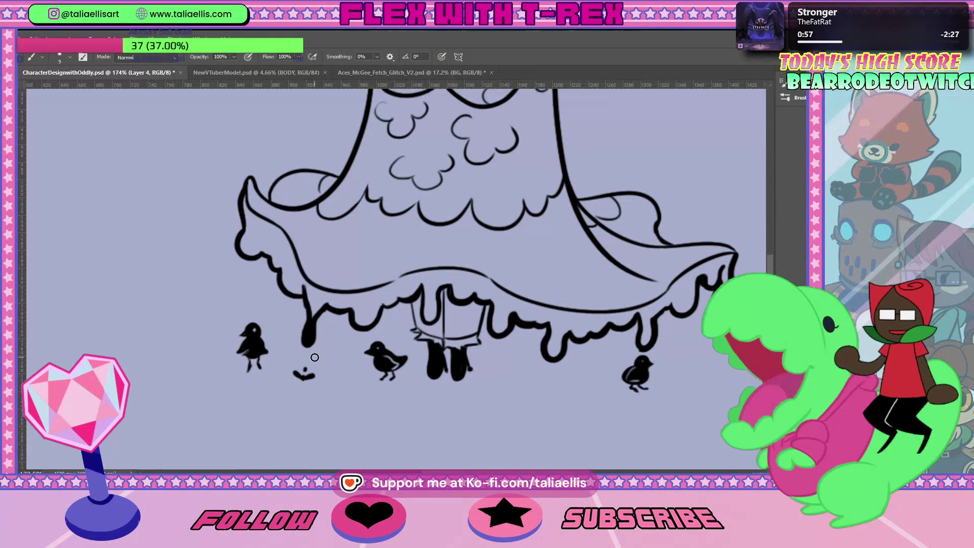
Draw a falling drip left of the hem and an antenna stroke on the left bird's head
mouse_move(248, 269)
mouse_down()
mouse_move(249, 293)
mouse_move(250, 272)
mouse_up()
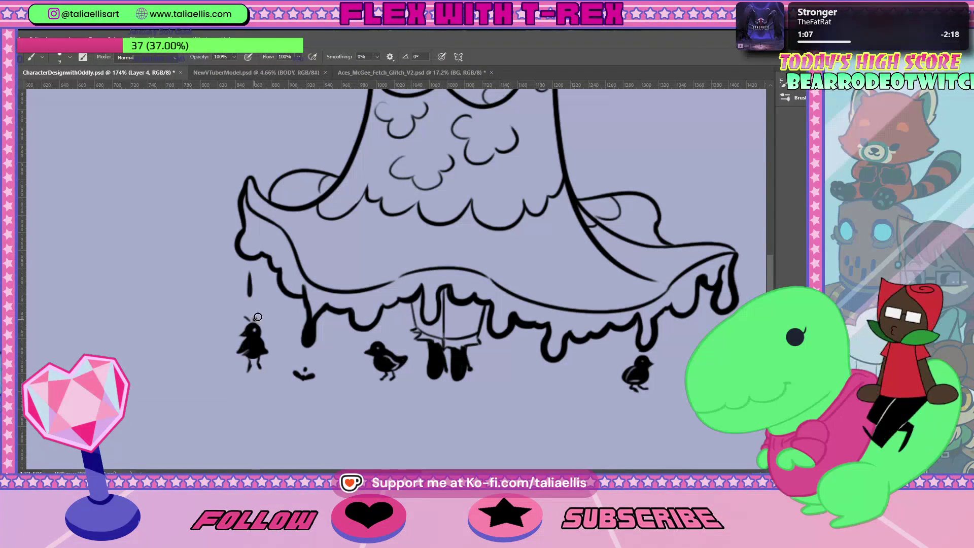
drag(257, 320, 261, 313)
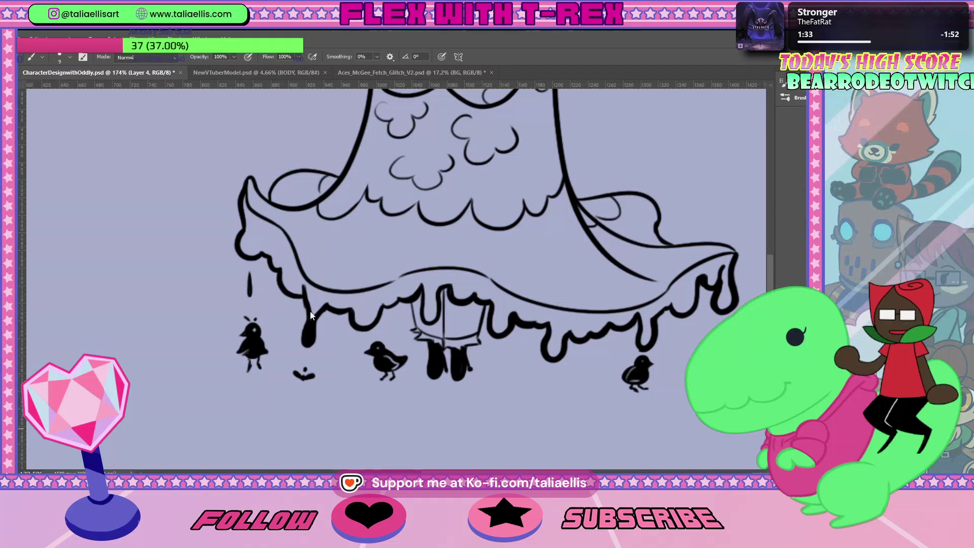
key(e)
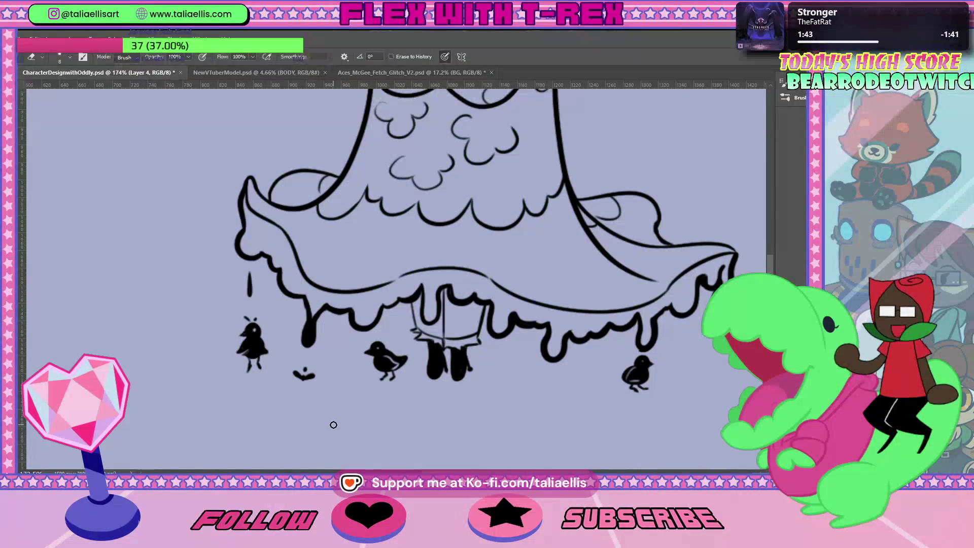
key(b)
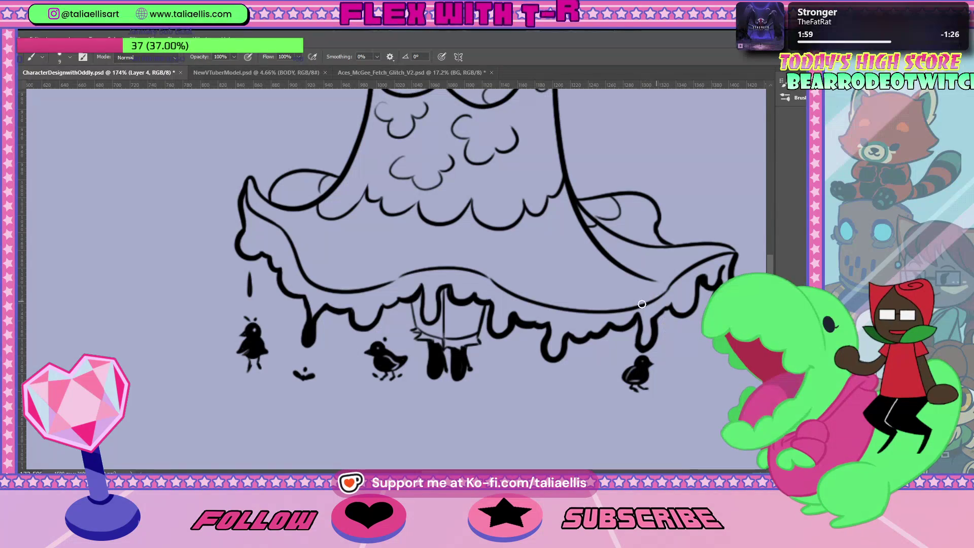
Add a small dash beside the right-hand bird and fit the whole page on screen
key(r)
key(e)
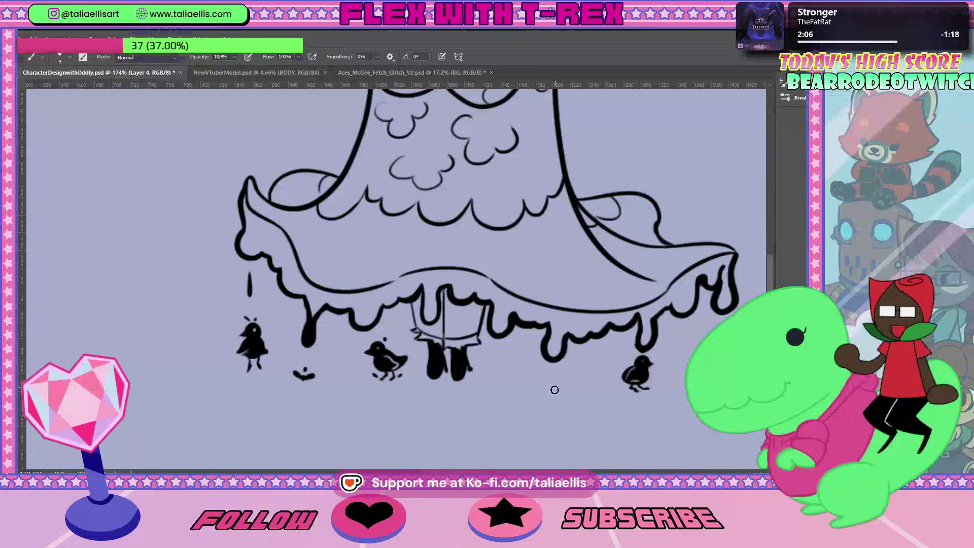
drag(612, 373, 618, 375)
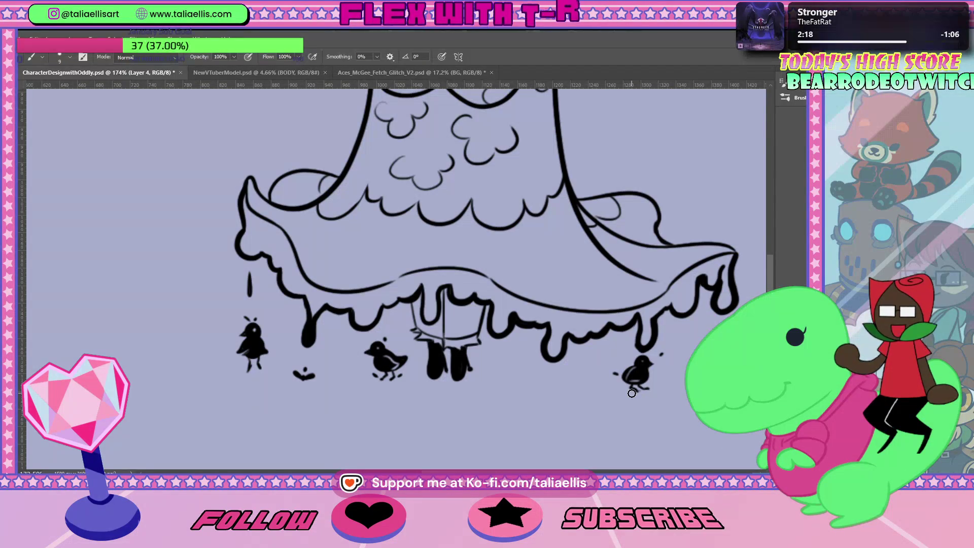
key(ctrl+0)
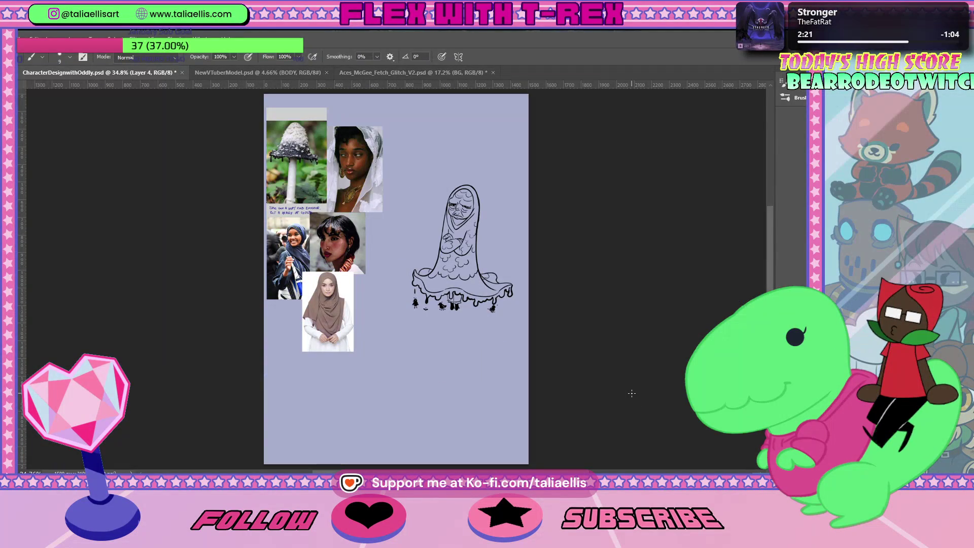
key(z)
drag(499, 239, 727, 463)
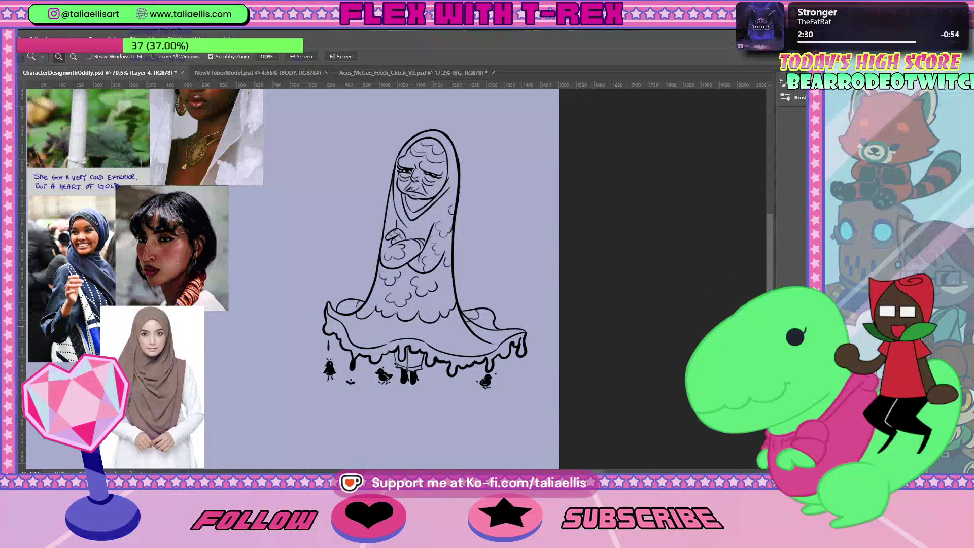
key(alt+bracketright)
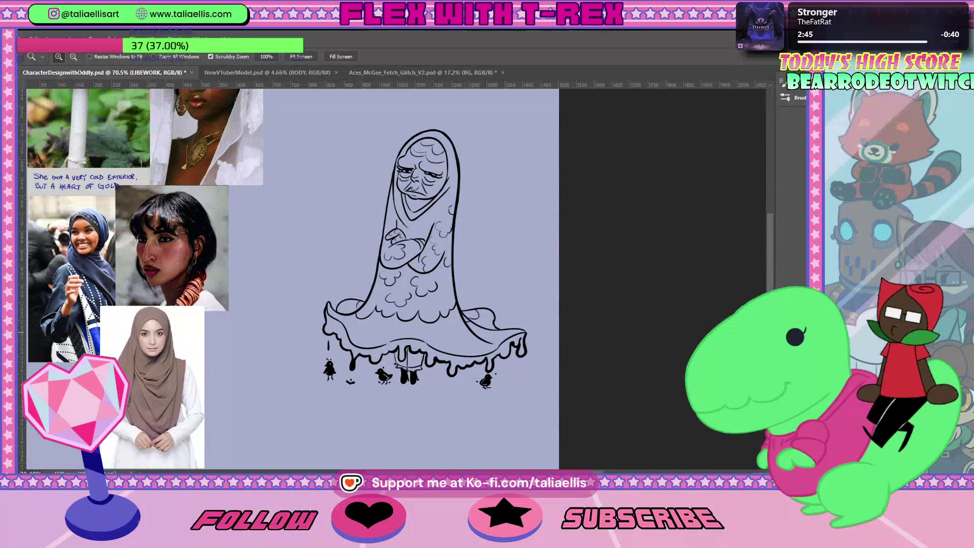
Create a new layer named COLOR
key(ctrl+shift+alt+n)
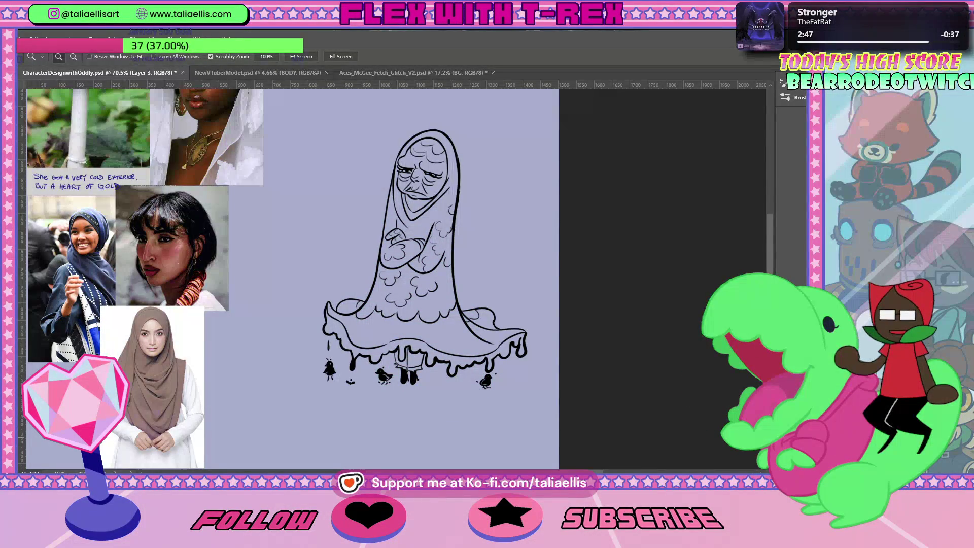
key(ctrl+shift+alt+n)
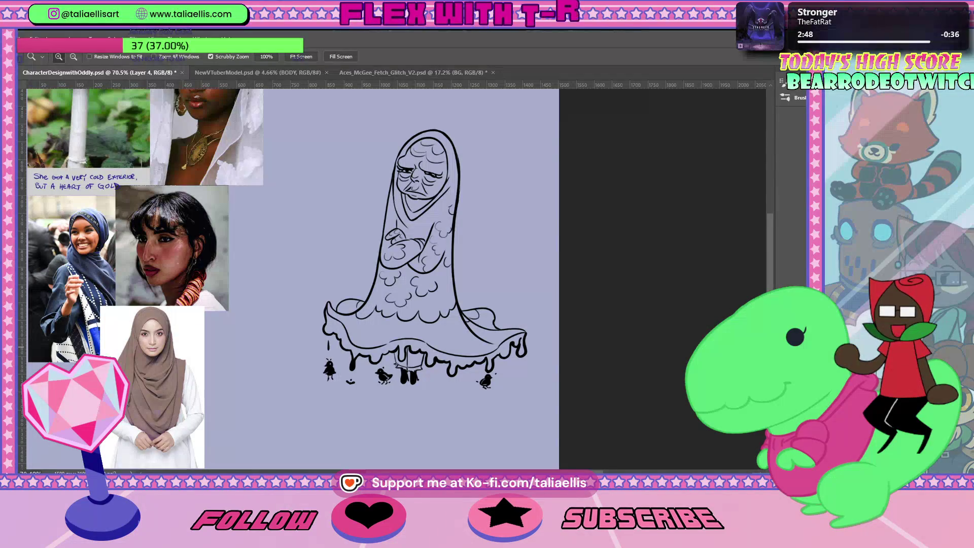
text(COLOR)
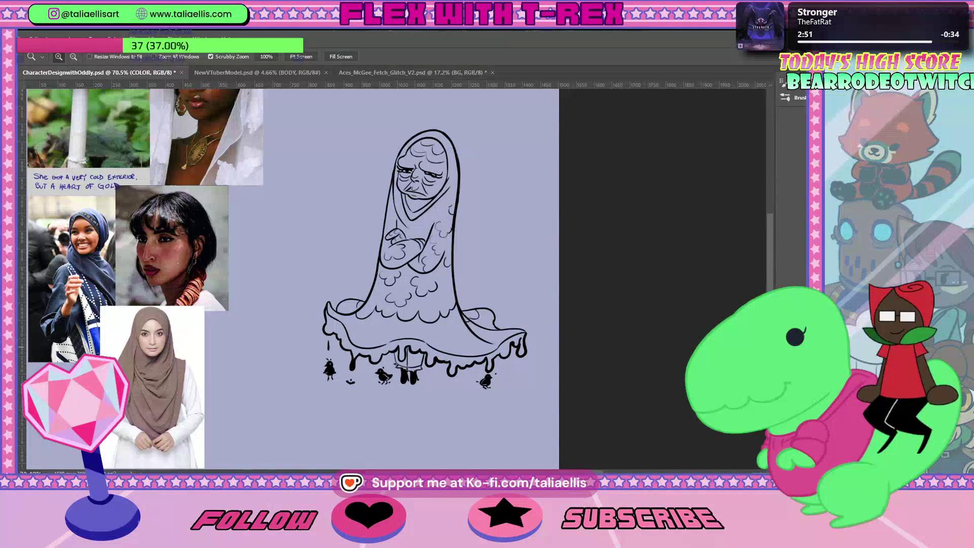
key(Return)
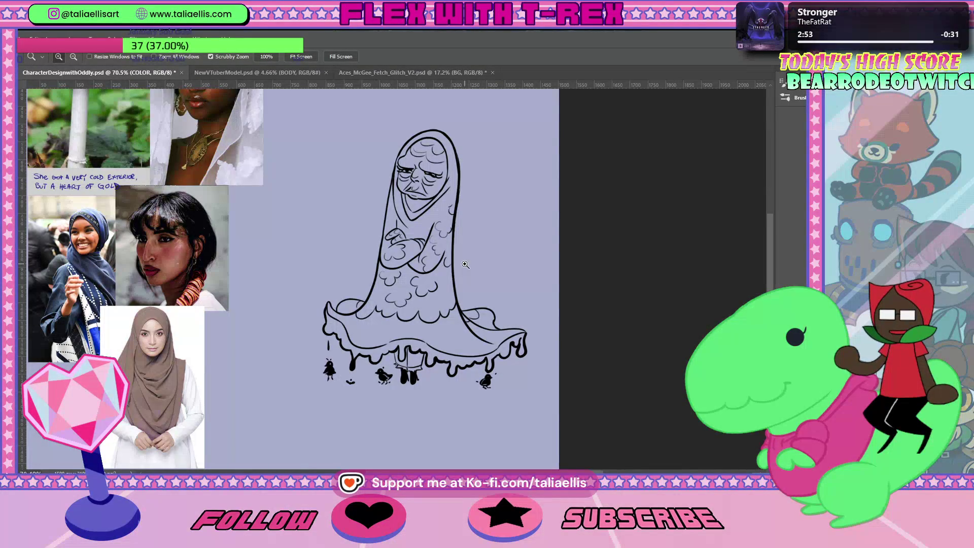
Pick white as the painting colour and enlarge the brush to size 15
key(i)
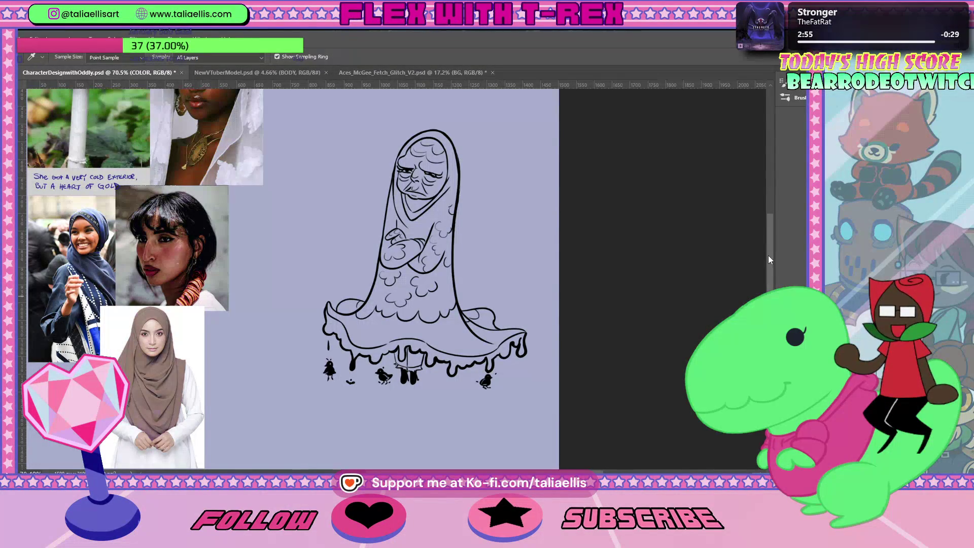
scroll(768, 248, up, 3)
scroll(767, 230, up, 2)
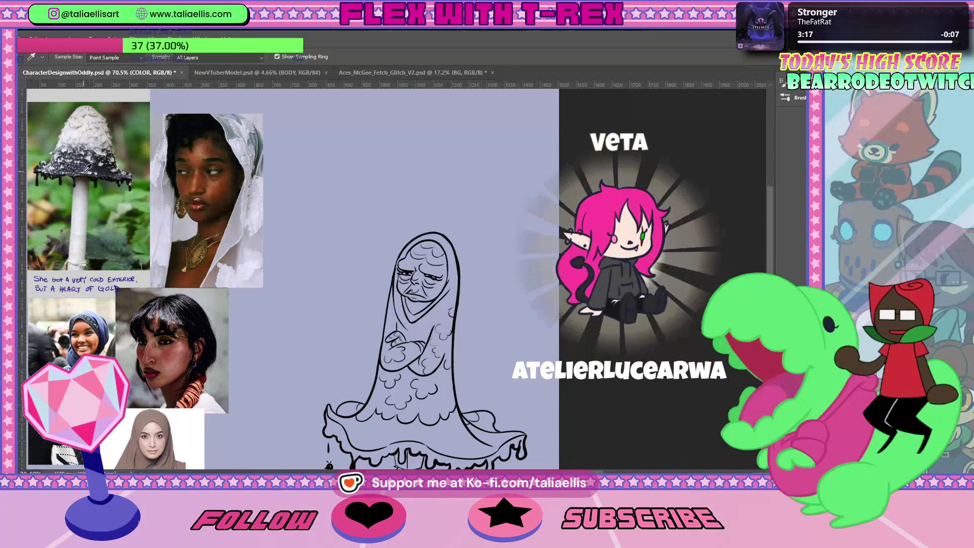
key(b)
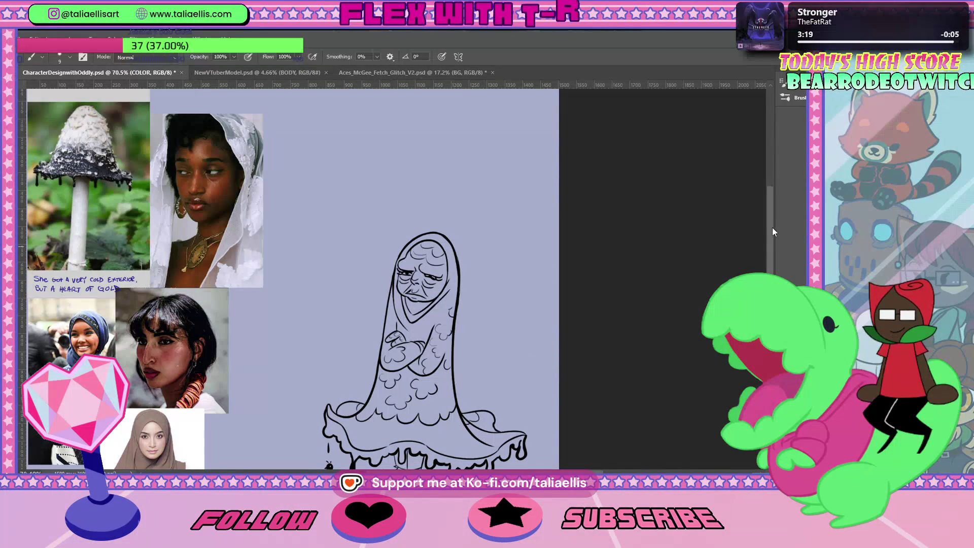
drag(772, 227, 772, 239)
key(bracketright)
key(bracketright)
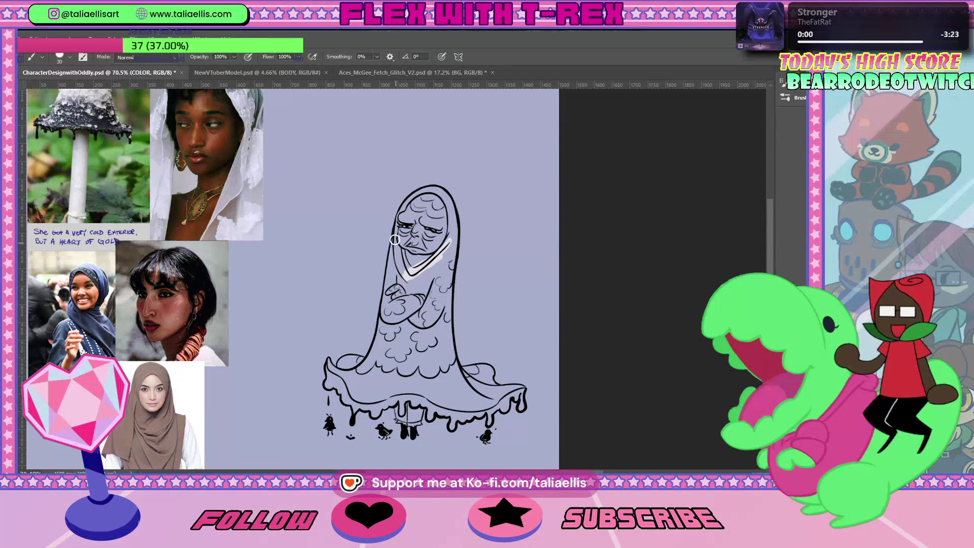
Paint white along the inner hood edges and over the robe down to the hem
drag(395, 240, 402, 289)
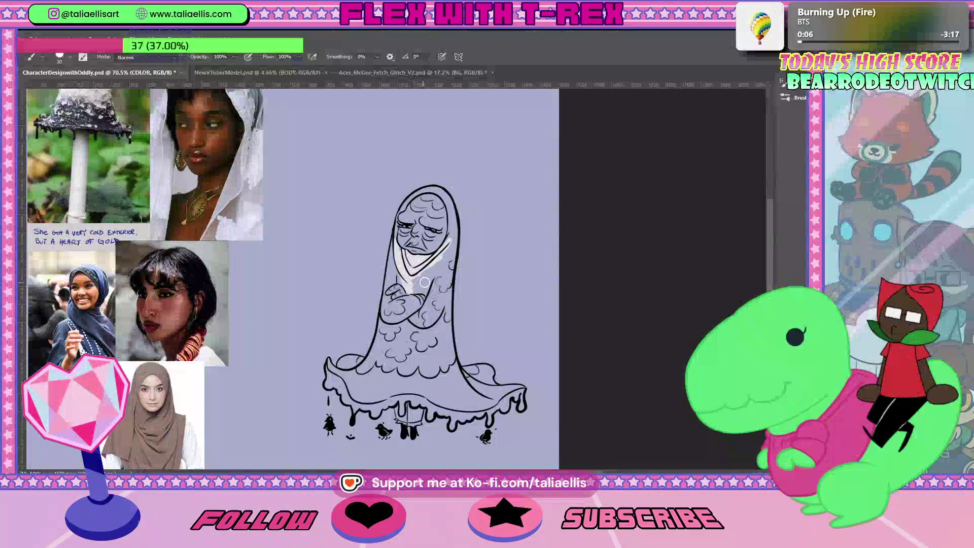
drag(394, 236, 376, 343)
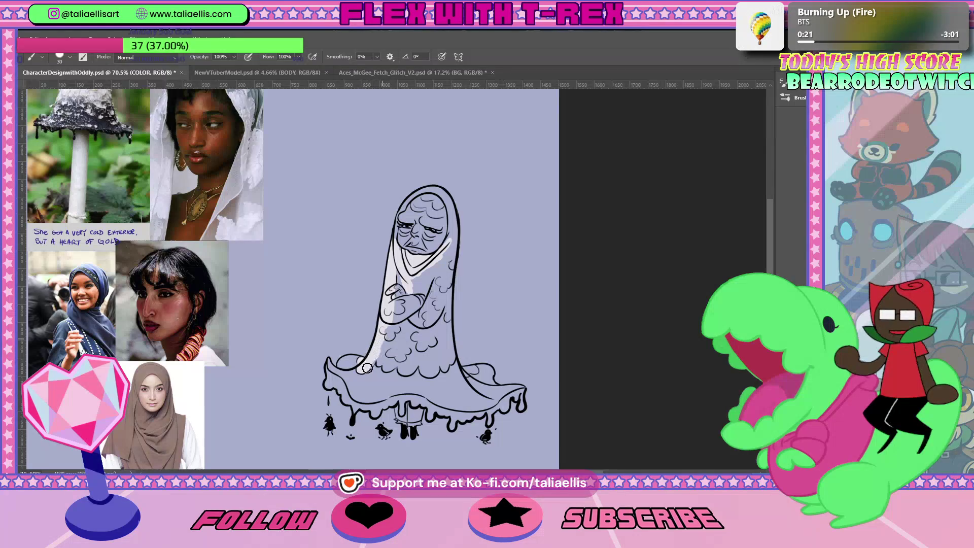
drag(380, 363, 409, 305)
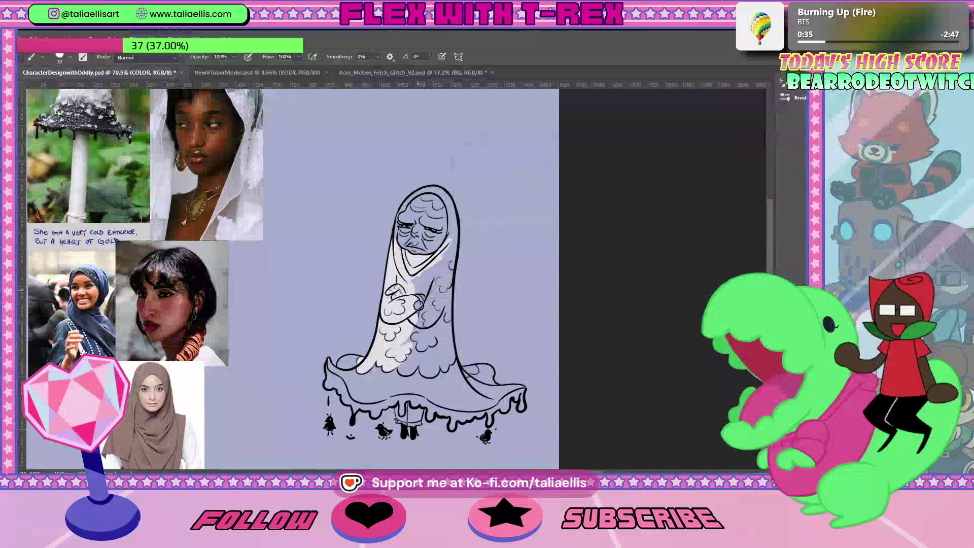
drag(420, 305, 390, 352)
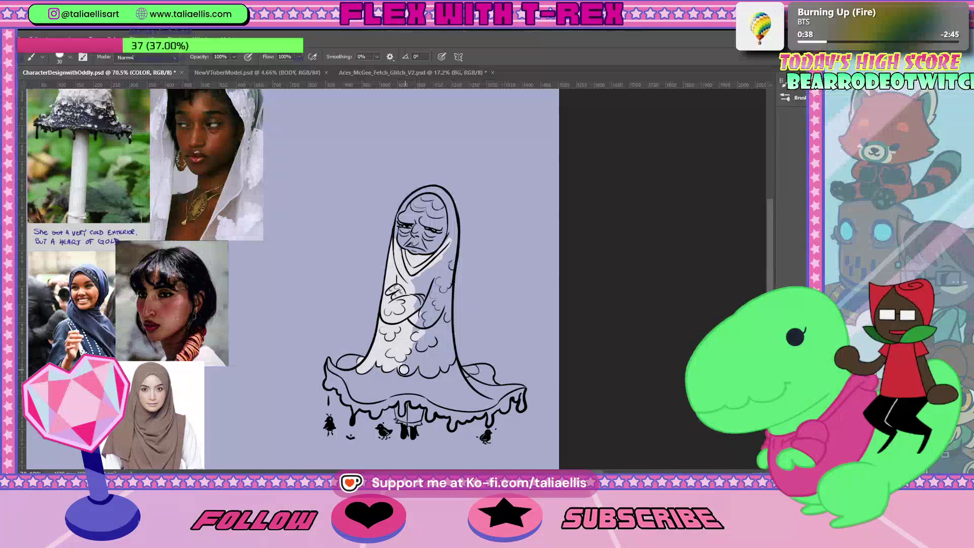
drag(403, 370, 428, 349)
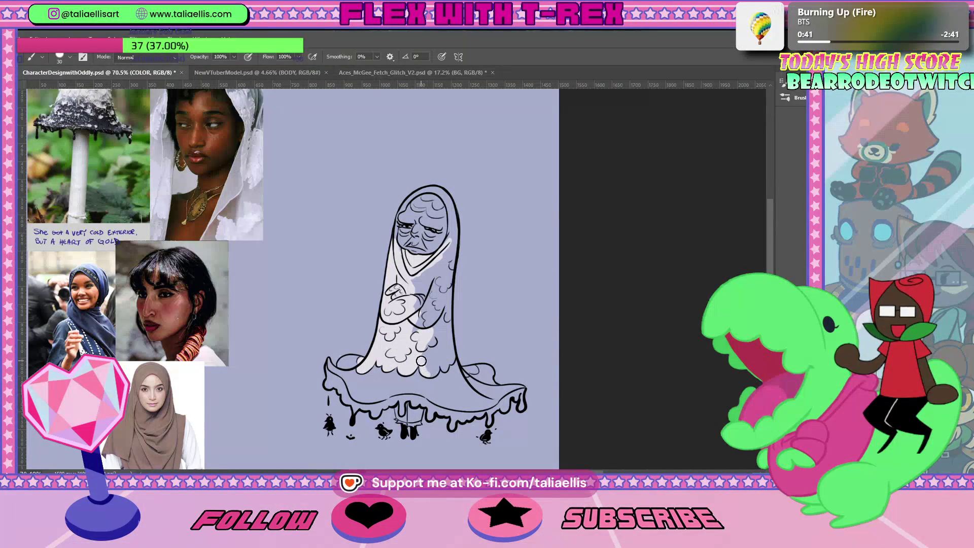
drag(434, 373, 436, 304)
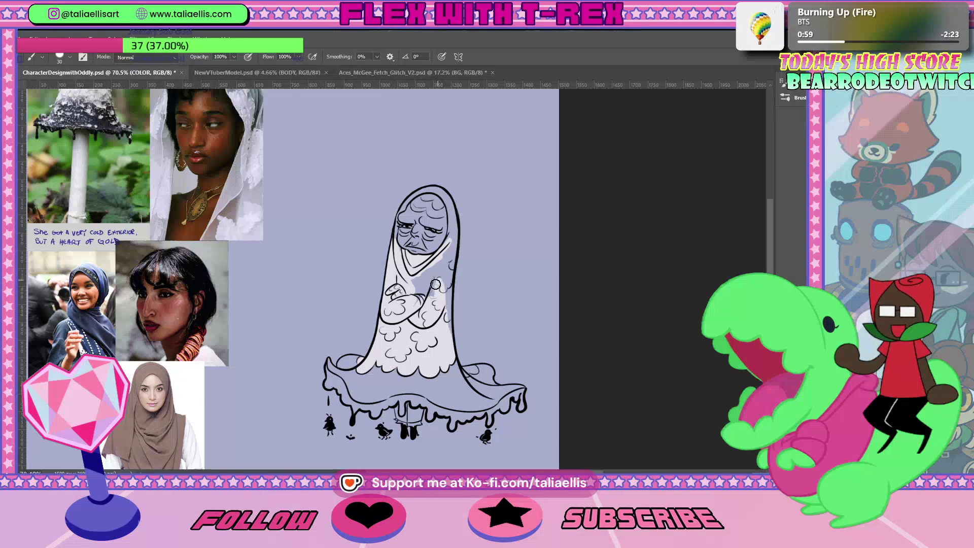
Paint white near the crossed arms and on top of the head
drag(423, 285, 406, 278)
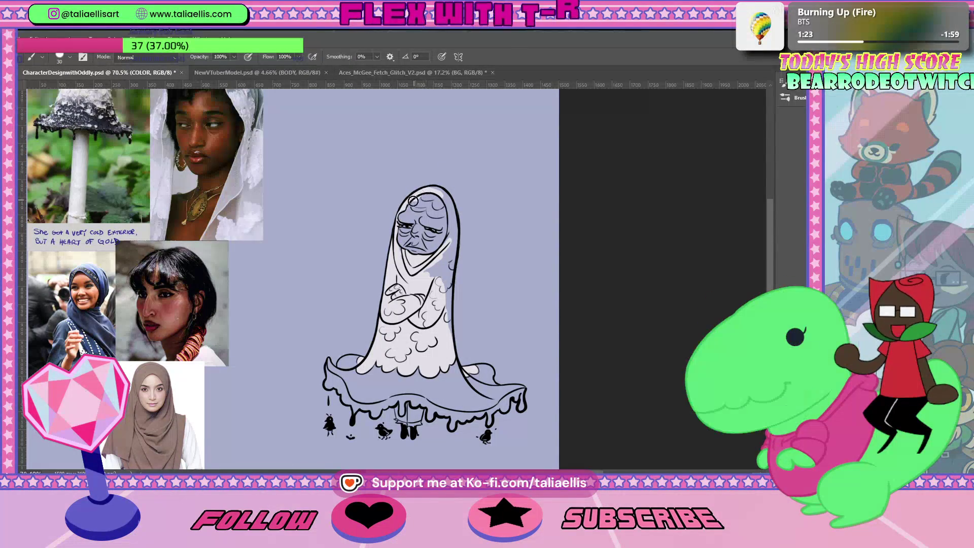
drag(410, 208, 429, 200)
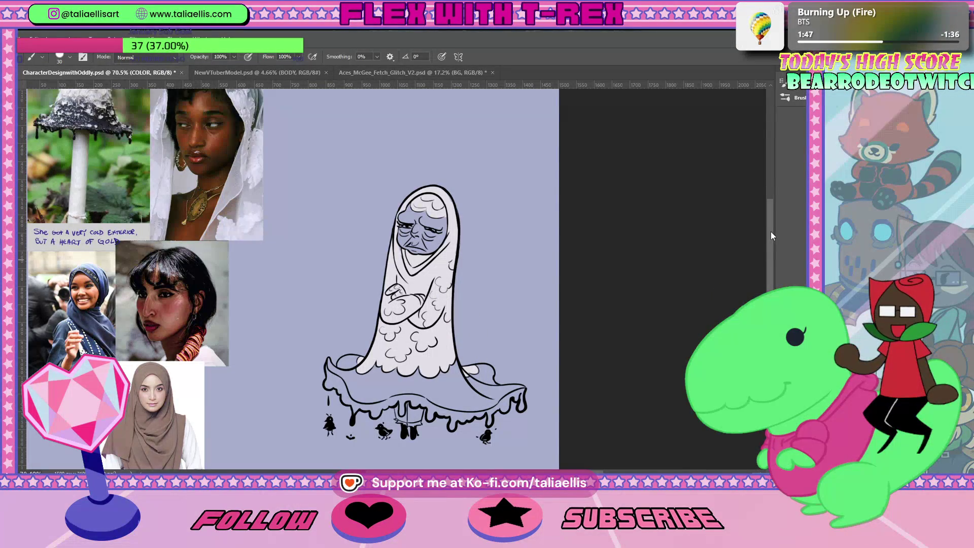
drag(771, 236, 769, 222)
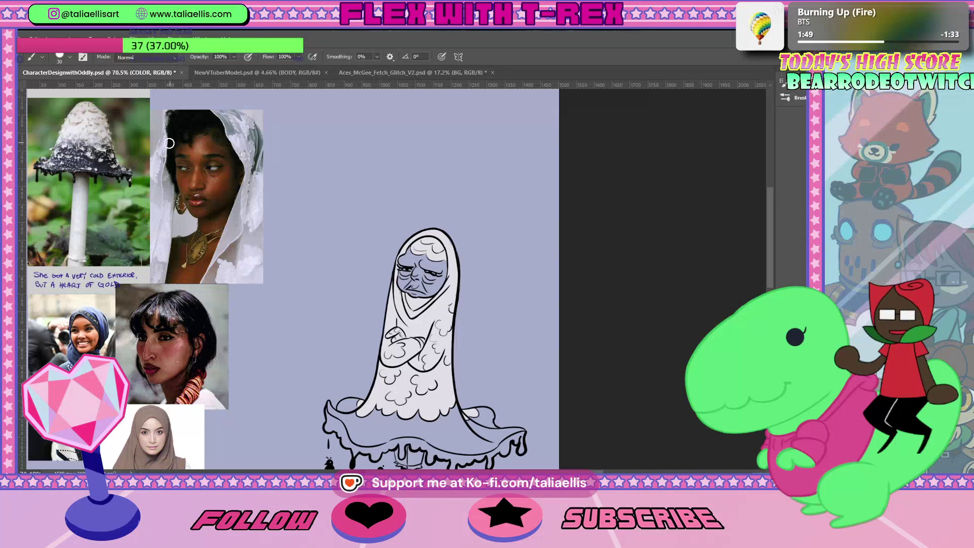
Sample a muted gray-brown skin colour from the references and the face for painting
key(i)
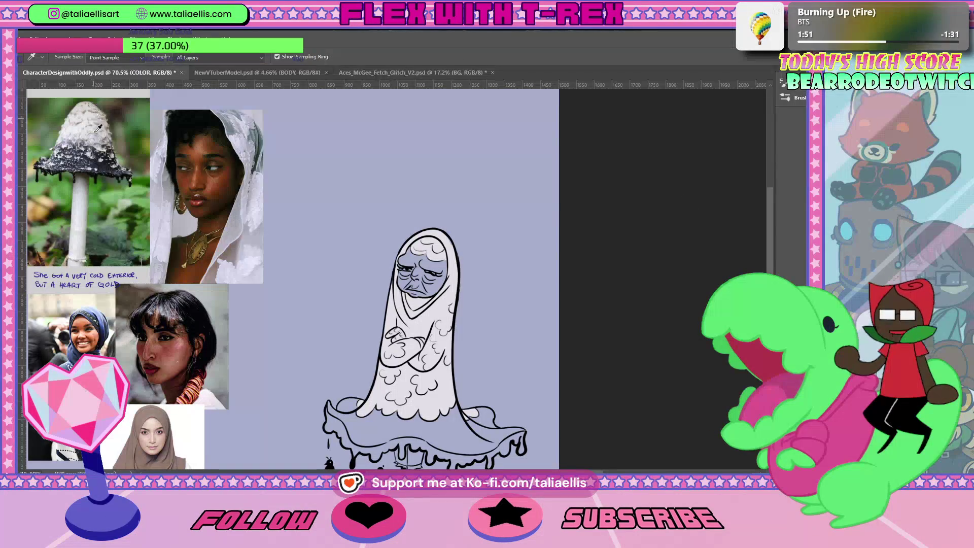
key(b)
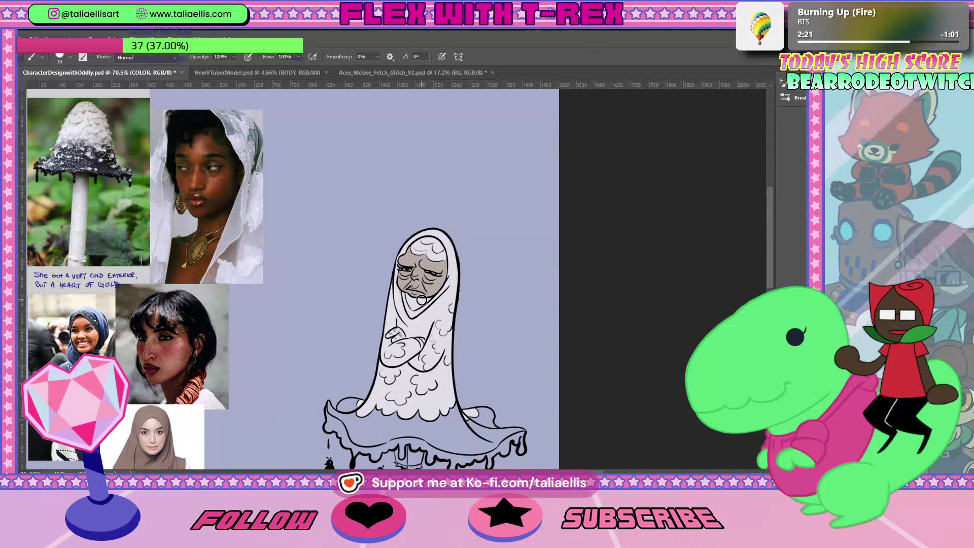
key(i)
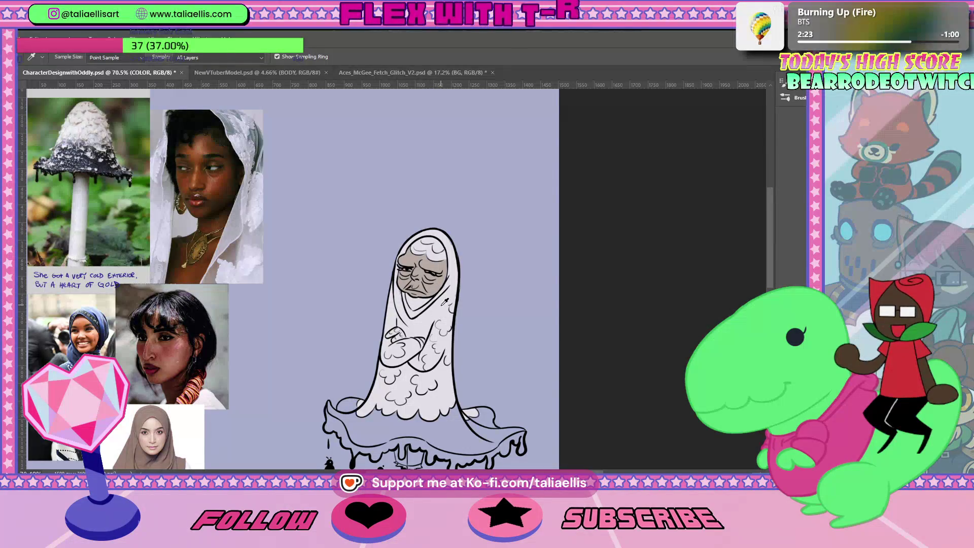
key(b)
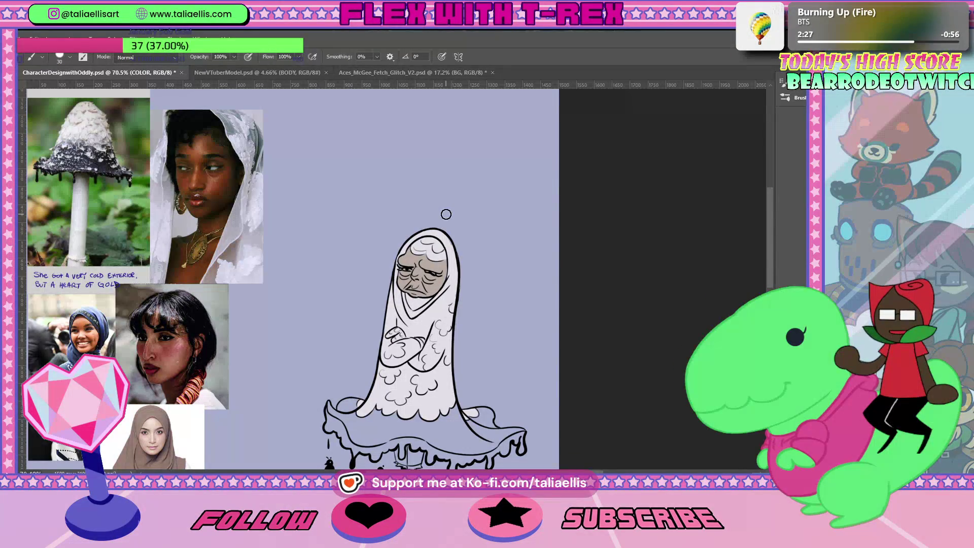
key(i)
click(438, 264)
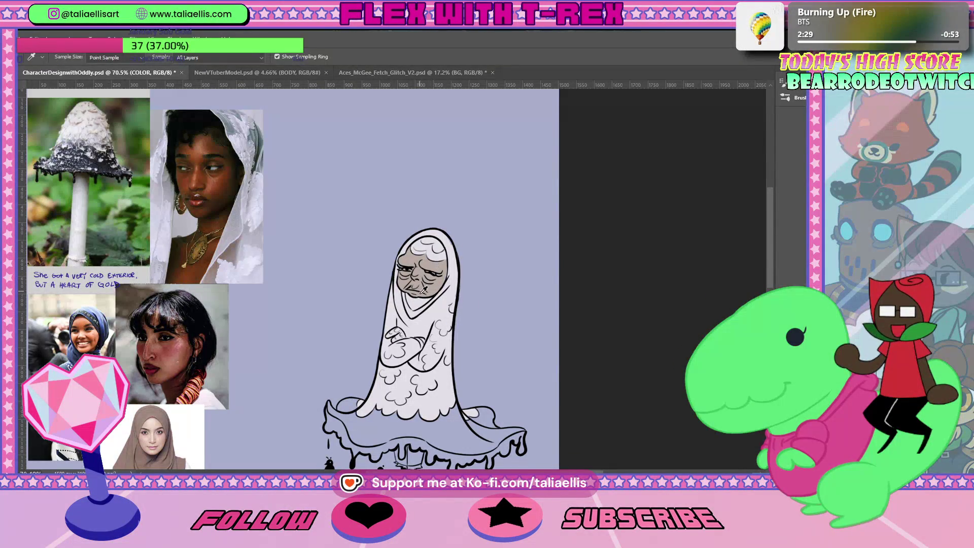
key(b)
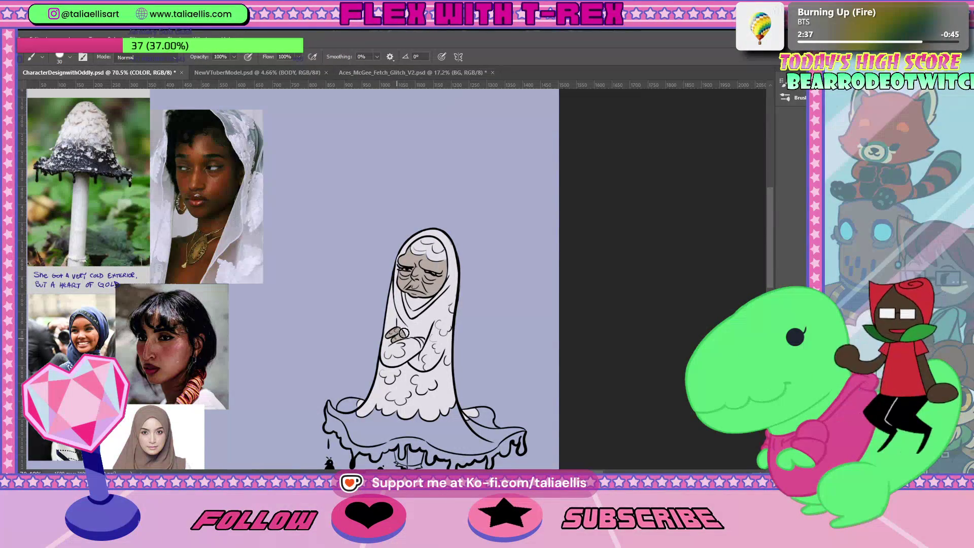
key(i)
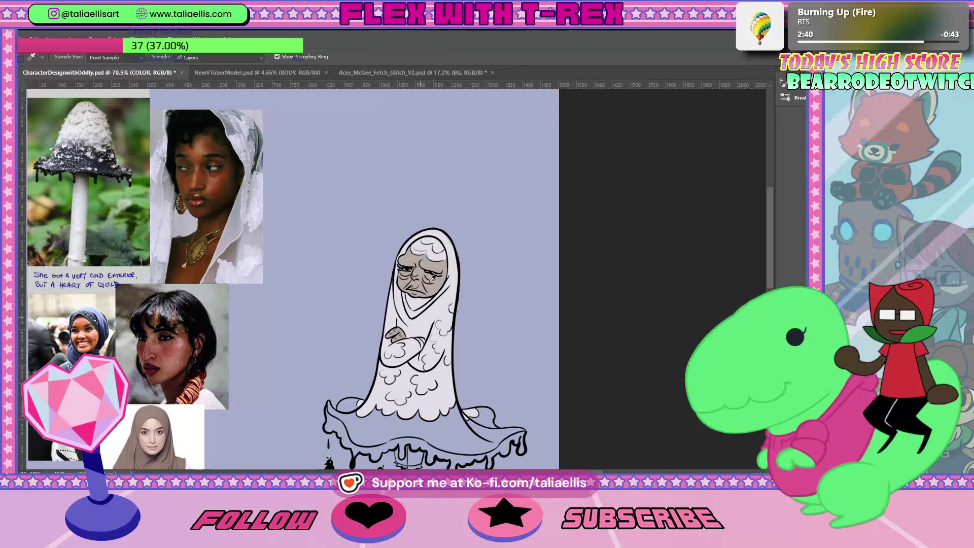
key(b)
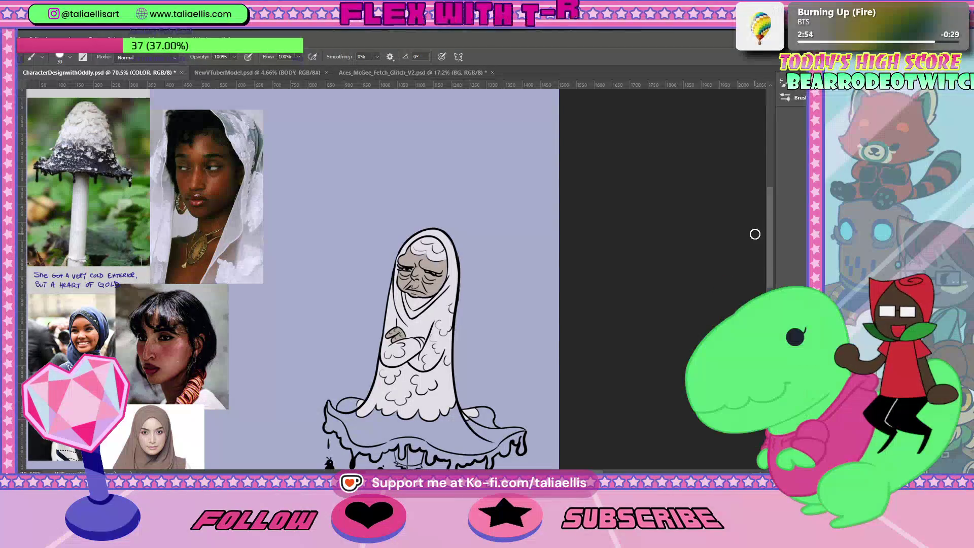
Sample a dark grey from the reference photos and paint a patch on the hem's left edge
scroll(763, 254, down, 3)
scroll(764, 251, up, 1)
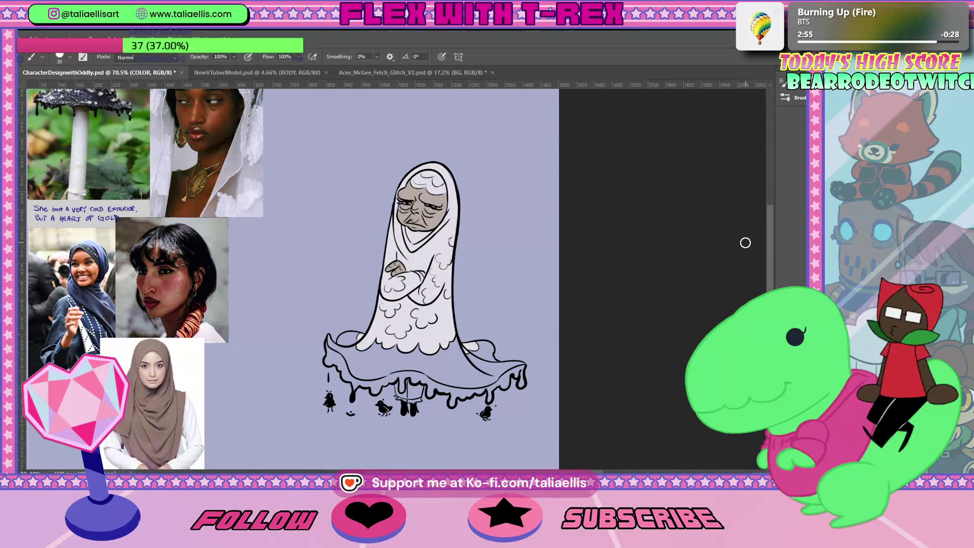
key(i)
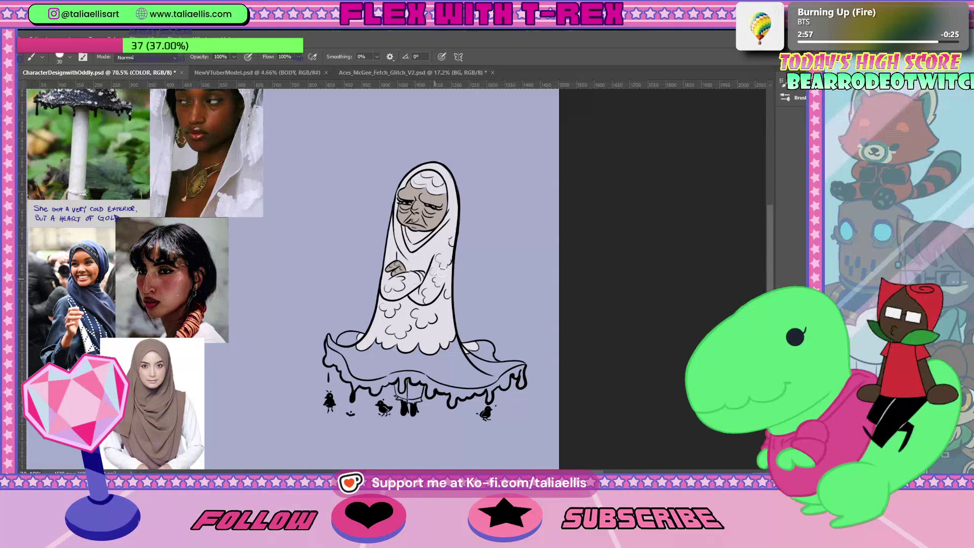
key(b)
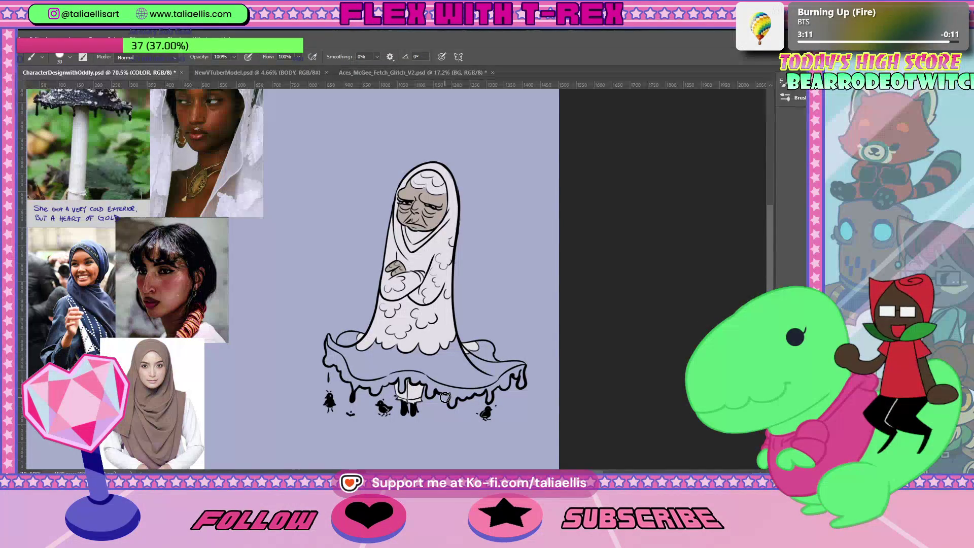
key(i)
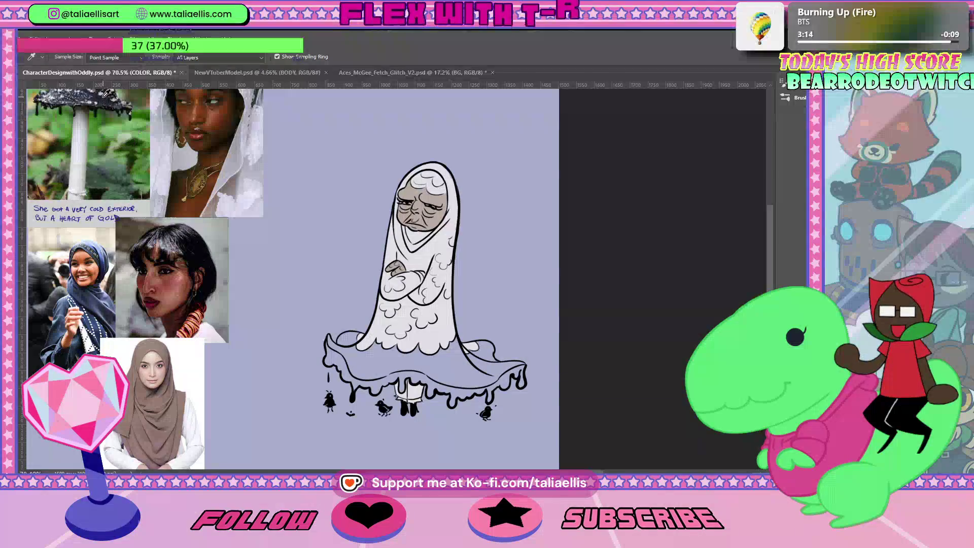
key(b)
scroll(768, 263, up, 3)
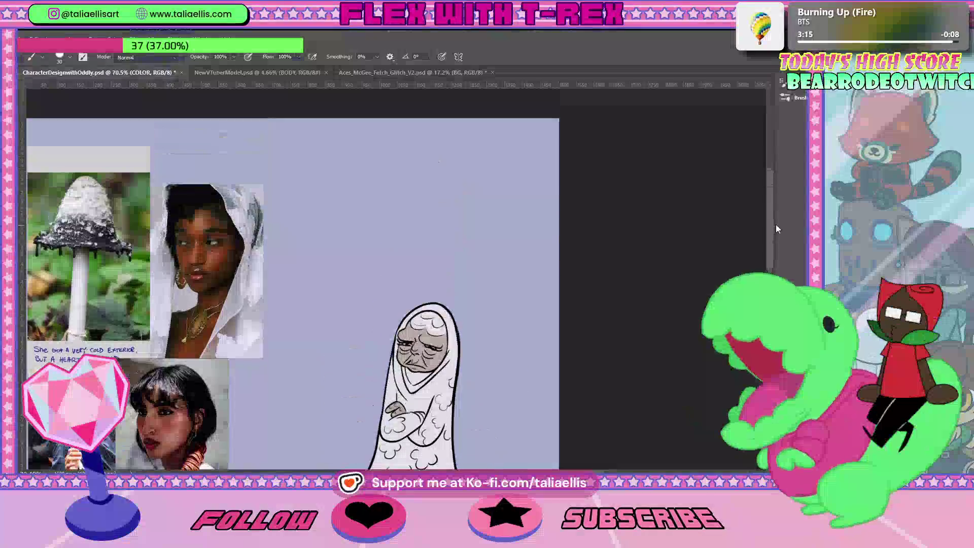
key(i)
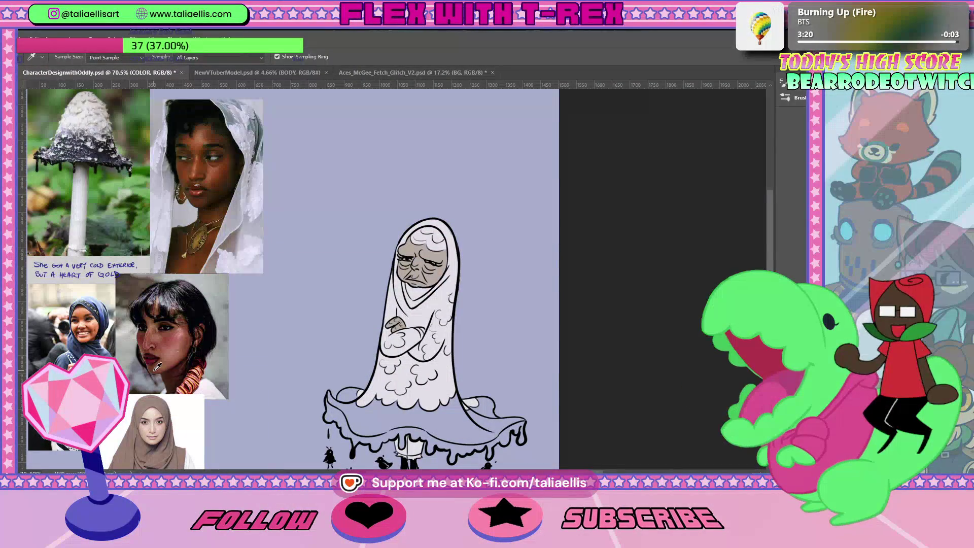
key(b)
scroll(724, 269, down, 3)
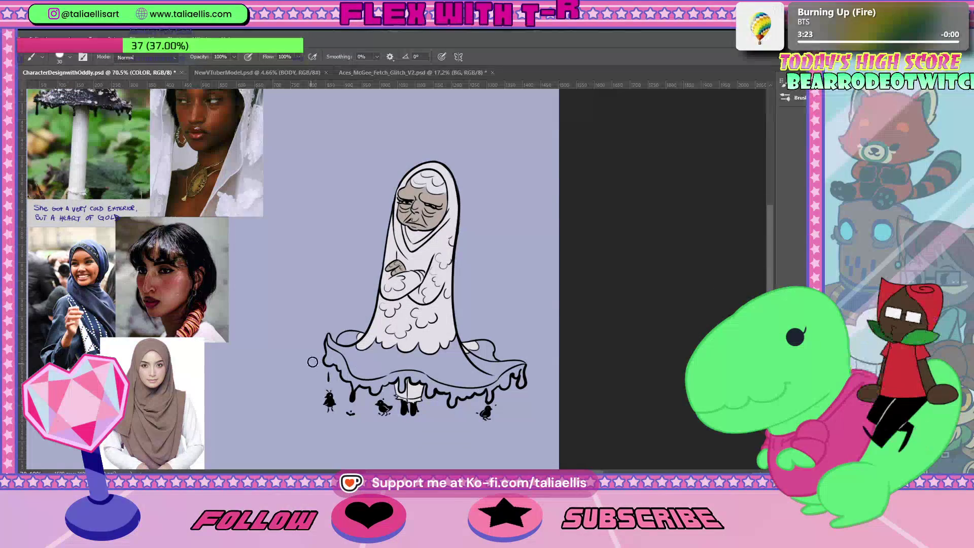
drag(360, 336, 347, 355)
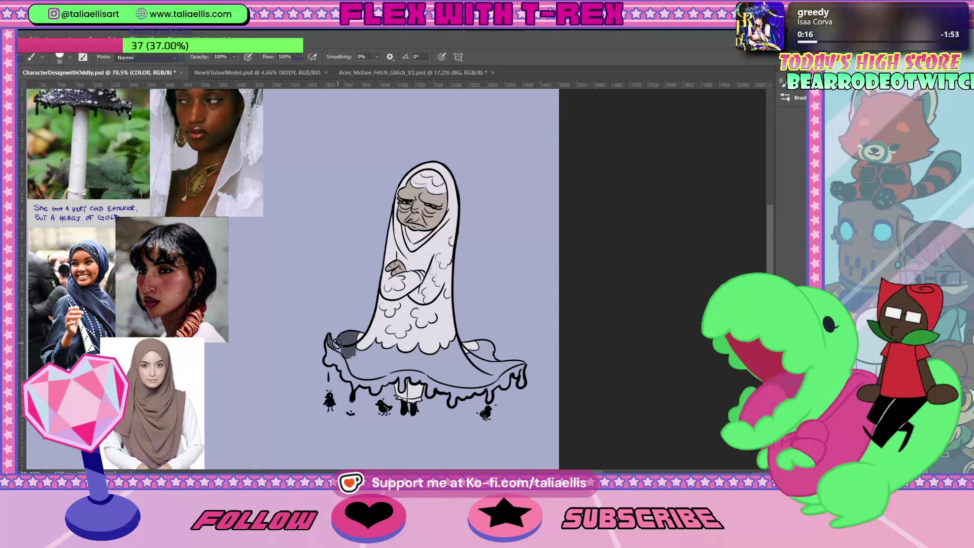
Zoom in on the ghost and shade the robe hem dark grey from the left toward the centre
key(z)
drag(337, 343, 357, 339)
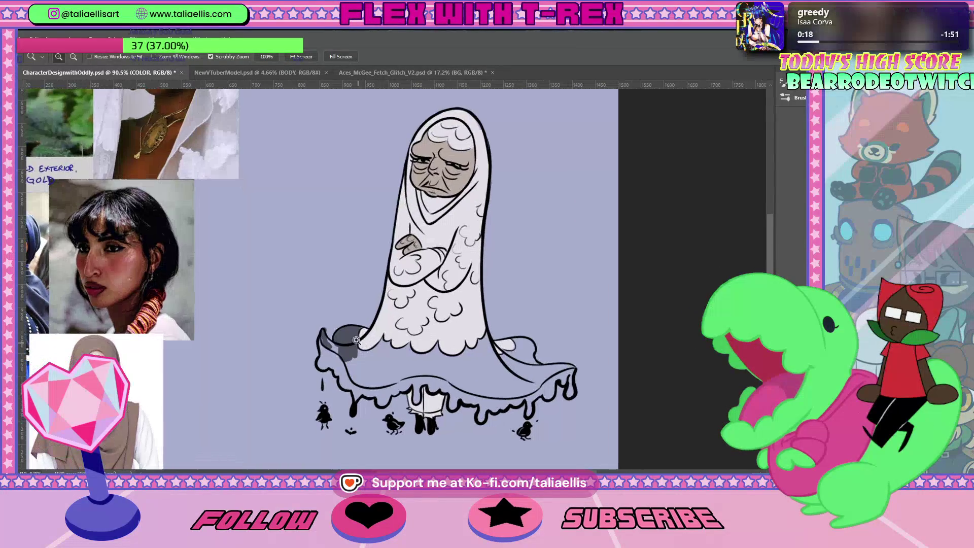
key(e)
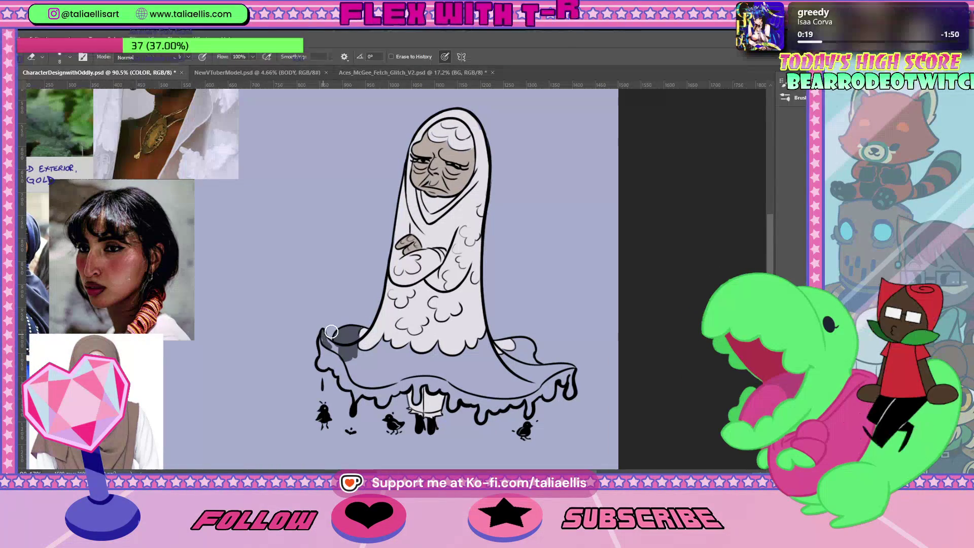
key(b)
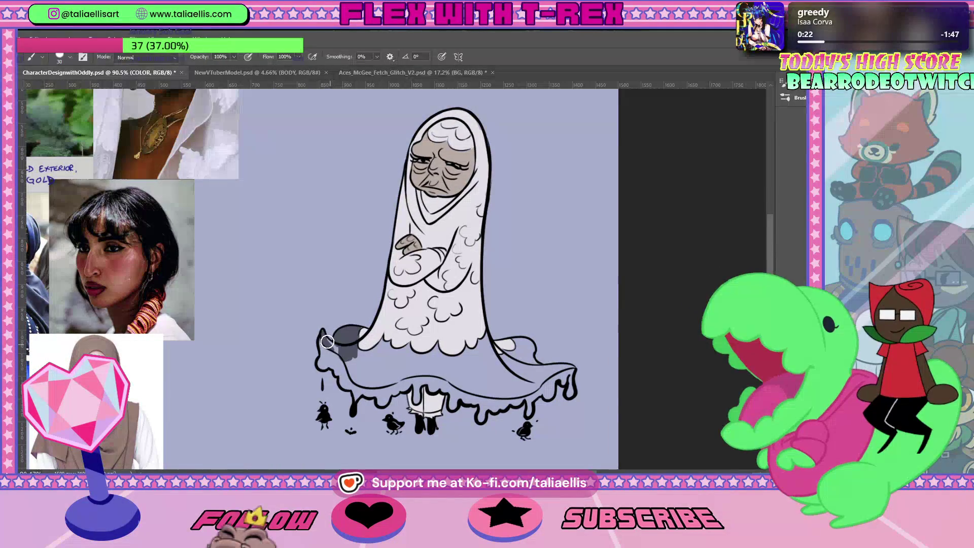
drag(333, 345, 360, 380)
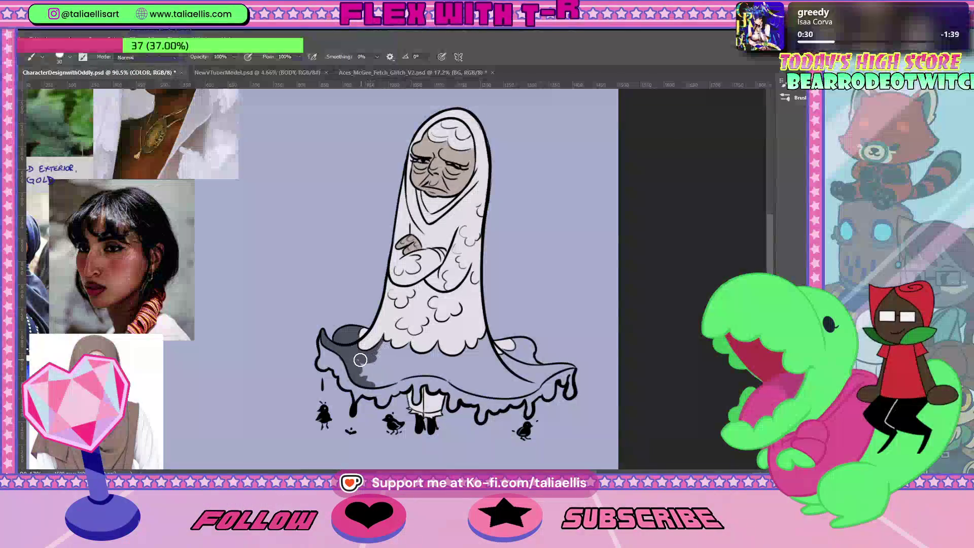
drag(375, 353, 384, 373)
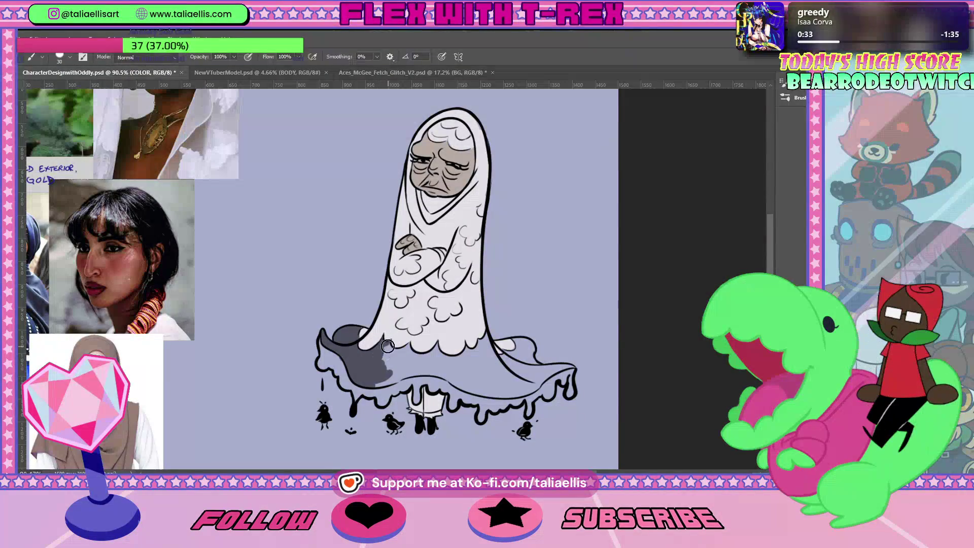
drag(399, 353, 391, 348)
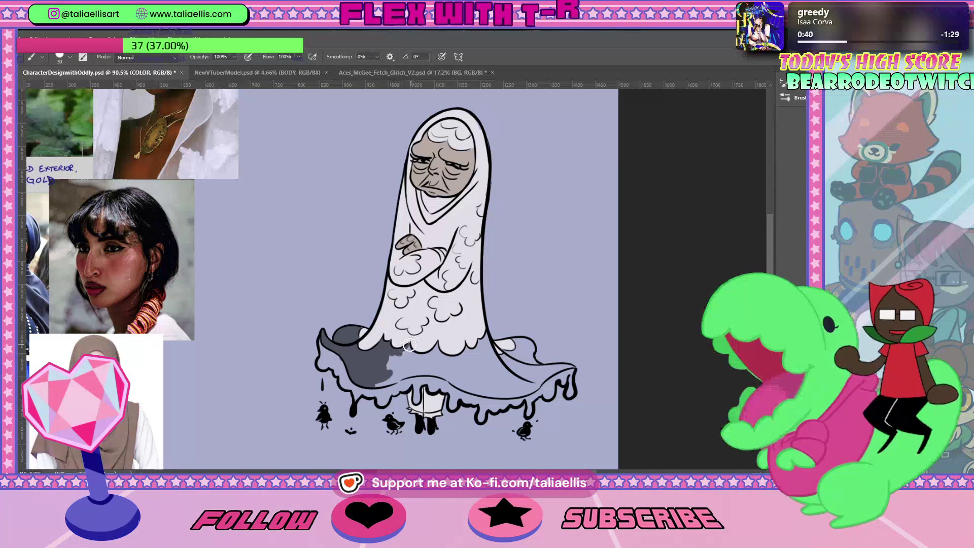
drag(417, 353, 396, 363)
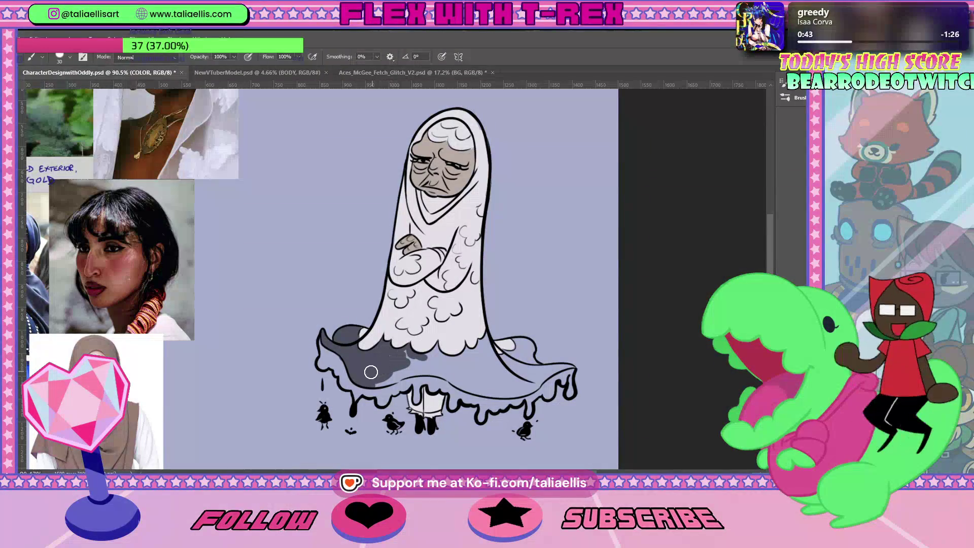
Shrink the brush to 20 and carry the grey shading to the right side, undoing a stray streak
drag(371, 372, 391, 385)
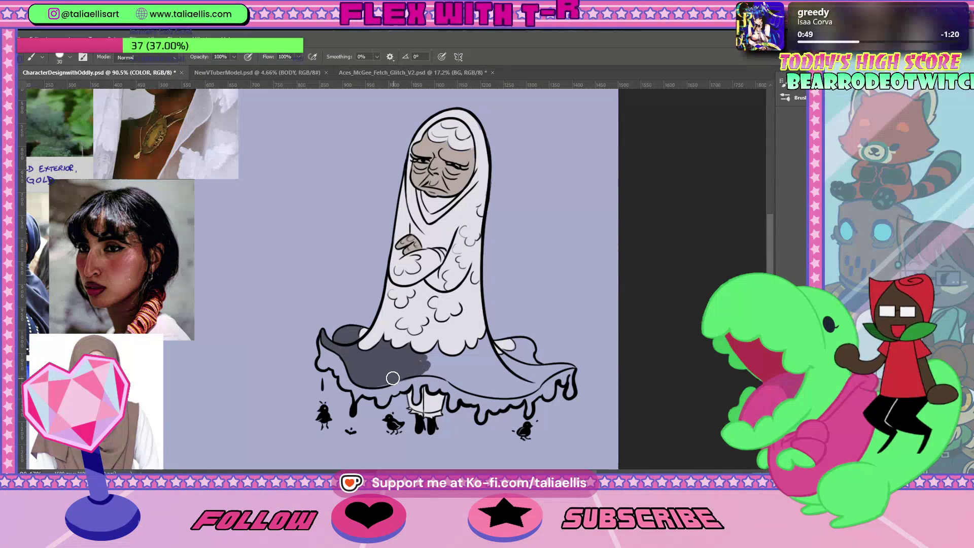
drag(376, 385, 426, 364)
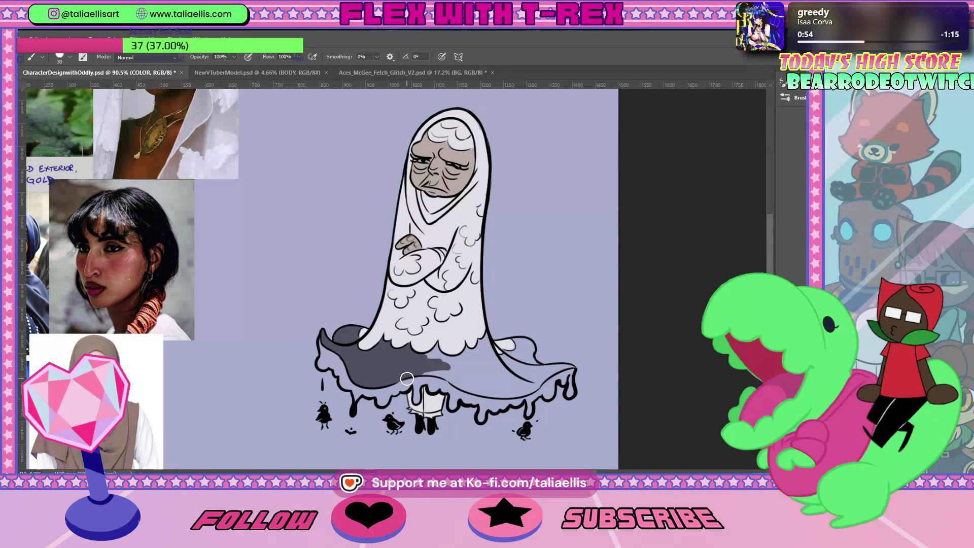
key(bracketleft)
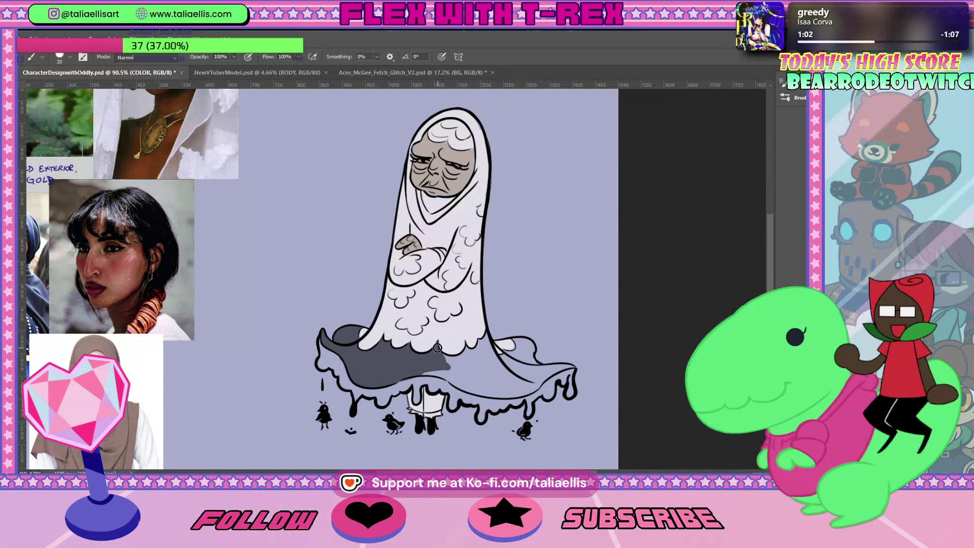
drag(438, 347, 481, 353)
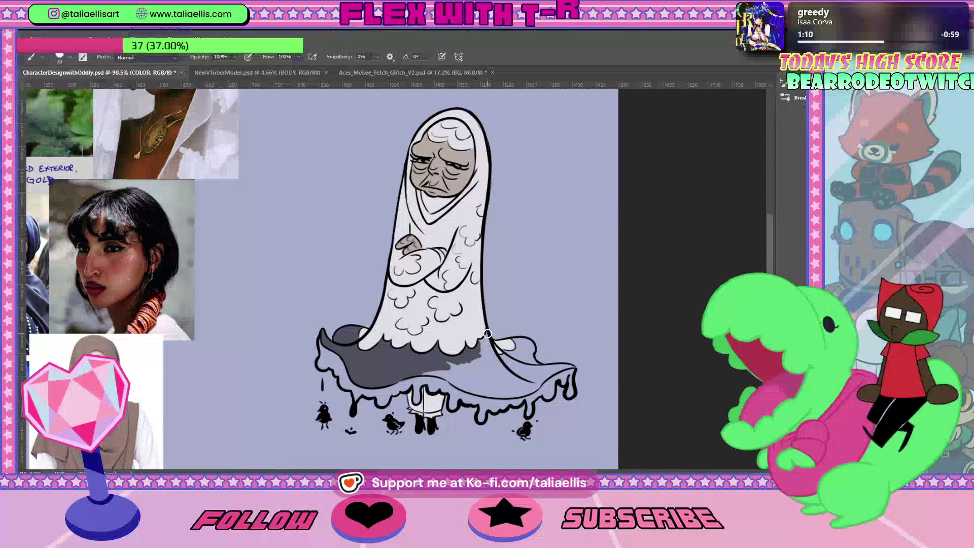
mouse_move(488, 333)
mouse_down()
mouse_move(478, 360)
mouse_move(515, 352)
mouse_up()
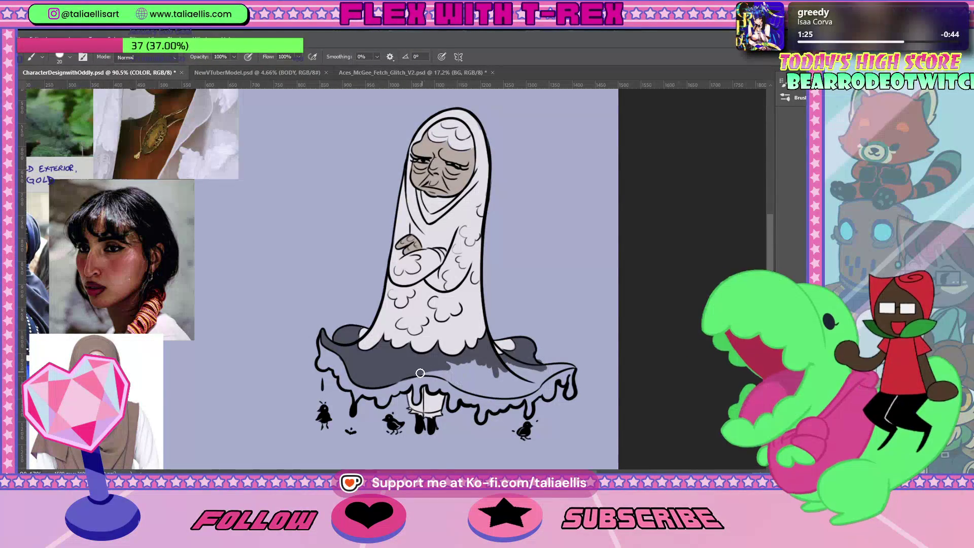
mouse_move(473, 380)
mouse_down()
mouse_move(417, 374)
mouse_move(489, 384)
mouse_up()
key(ctrl+z)
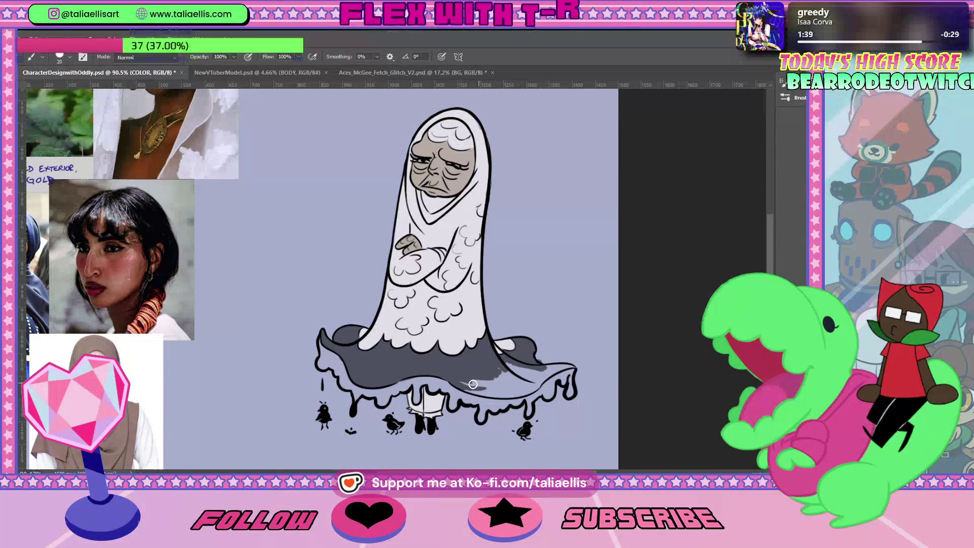
drag(495, 389, 525, 377)
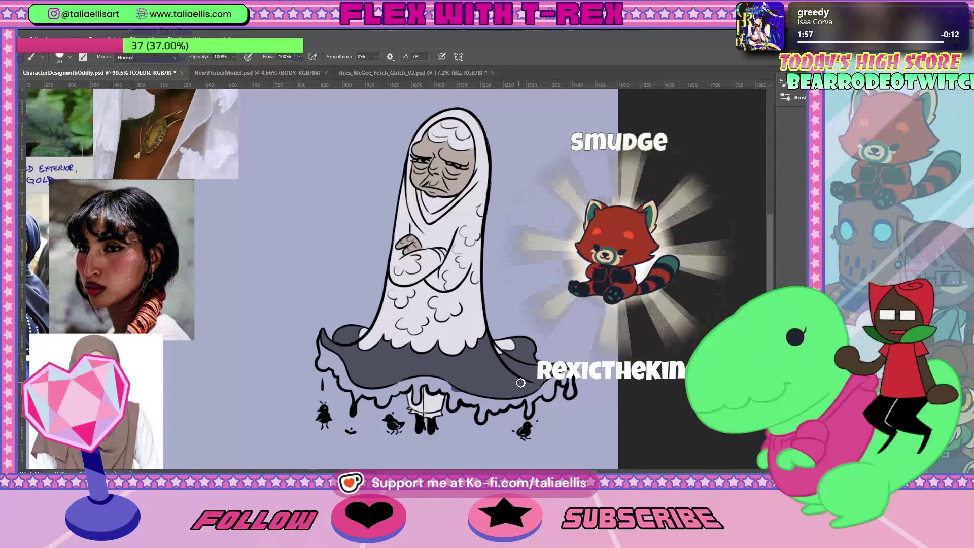
key(e)
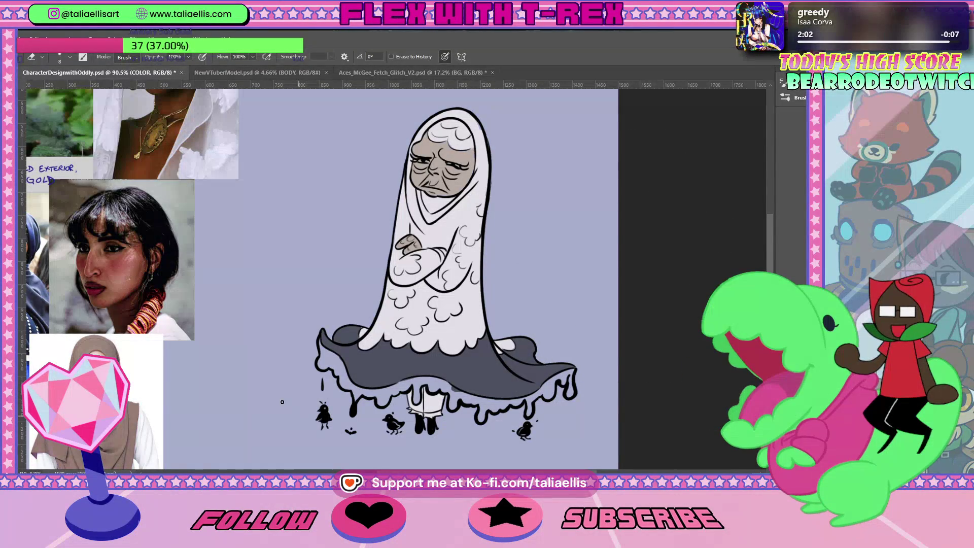
key(i)
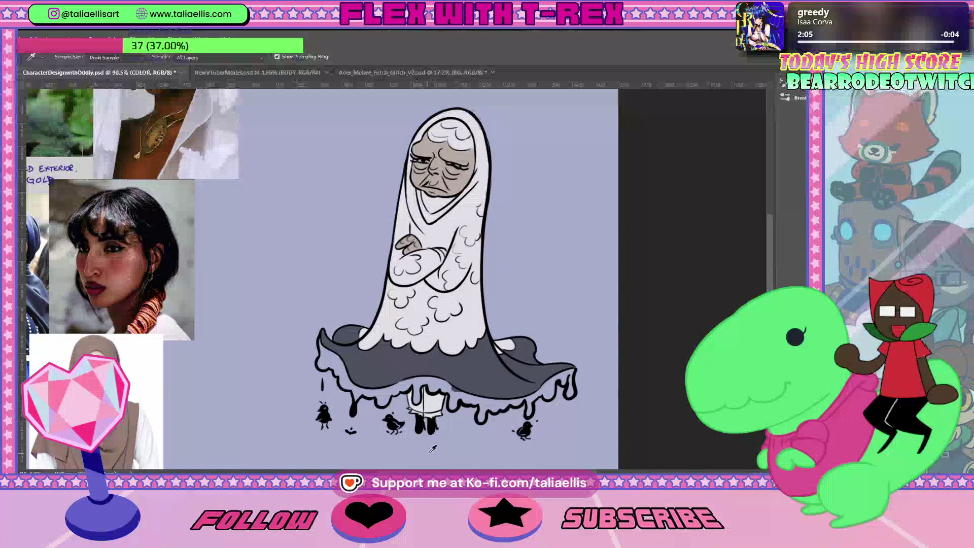
scroll(396, 279, left, 5)
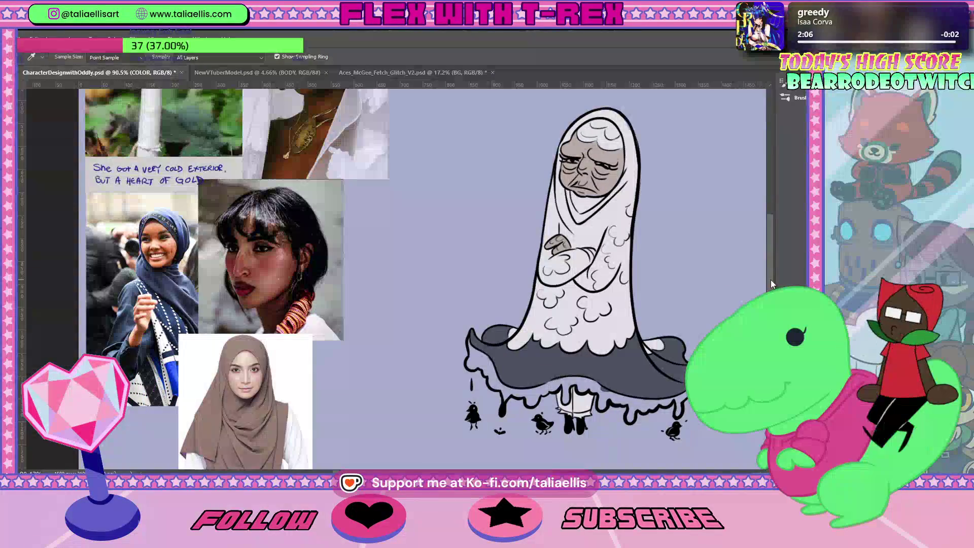
drag(771, 279, 775, 239)
scroll(775, 244, up, 3)
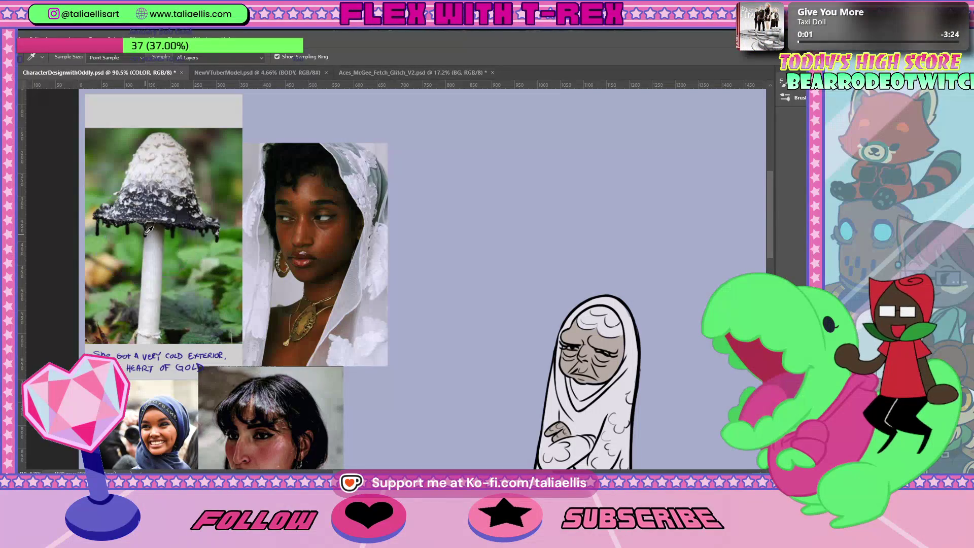
key(b)
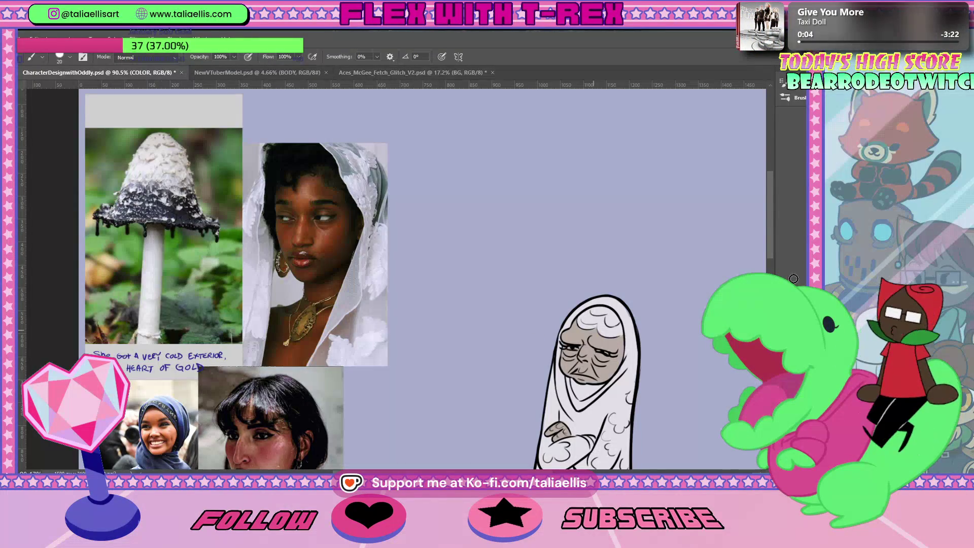
Scroll to the skirt and sample a darker grey for deeper shading along the hem bottom
drag(771, 229, 772, 270)
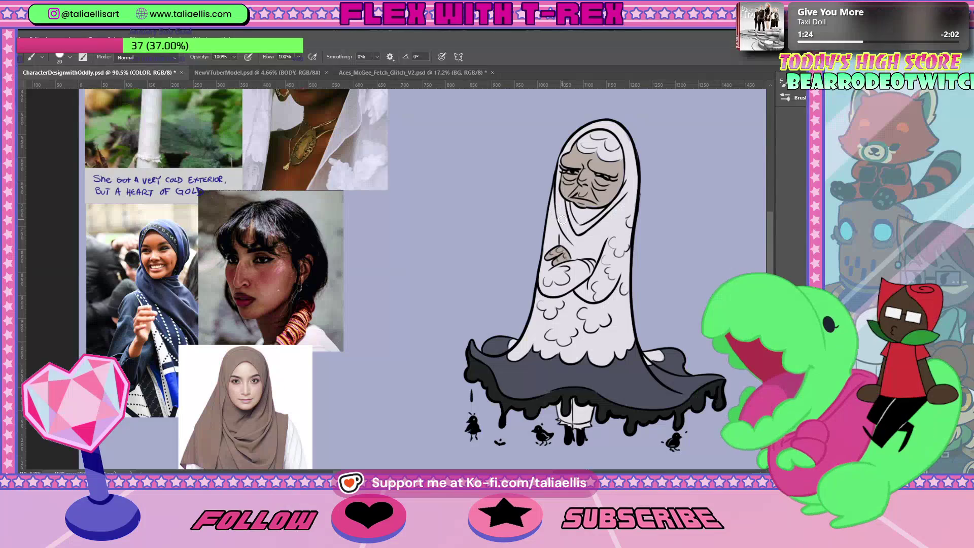
key(i)
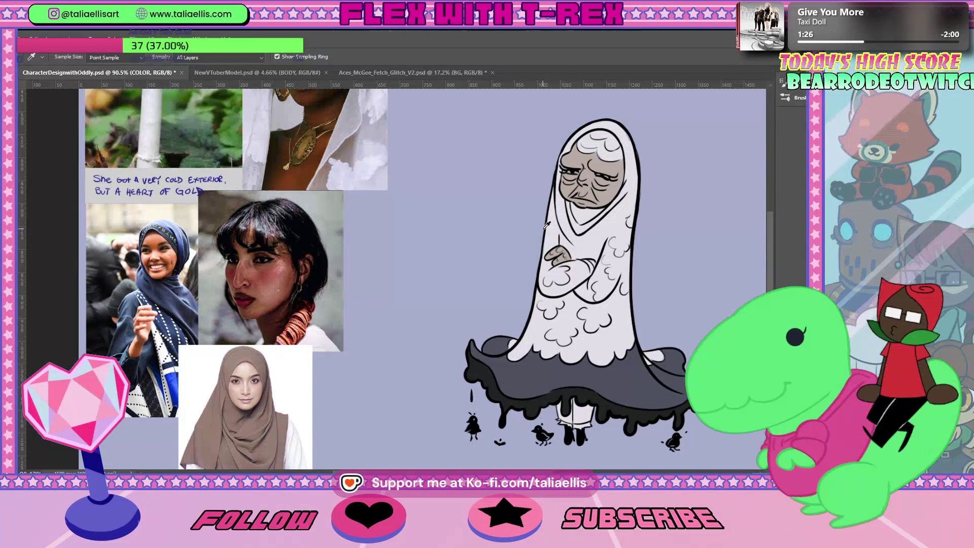
key(b)
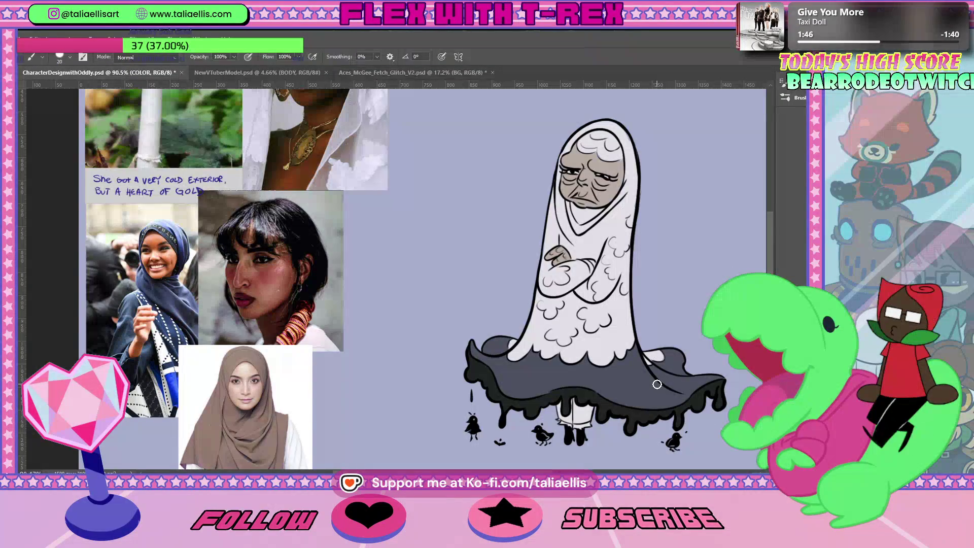
Select the LINEWORK layer, fit the page, then zoom in close on the old woman's face
key(alt+bracketright)
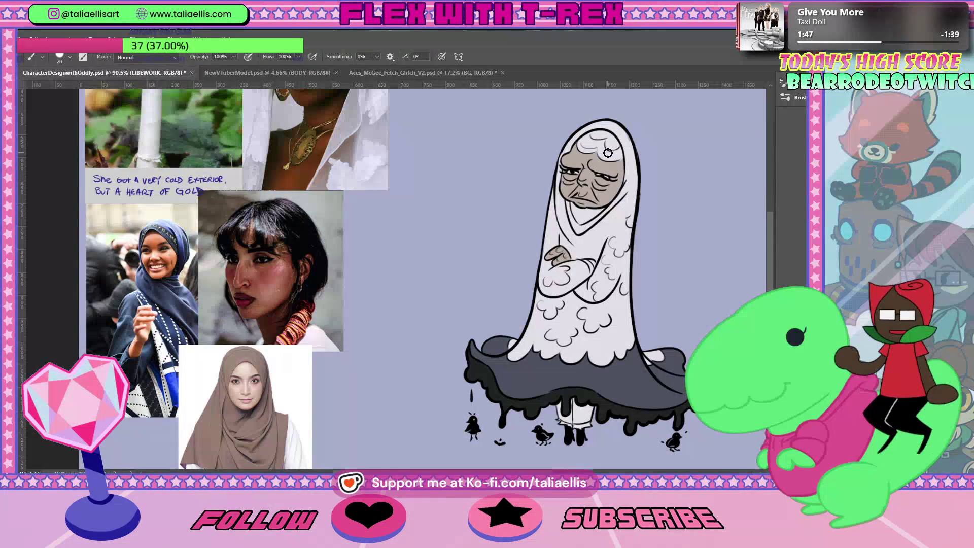
key(e)
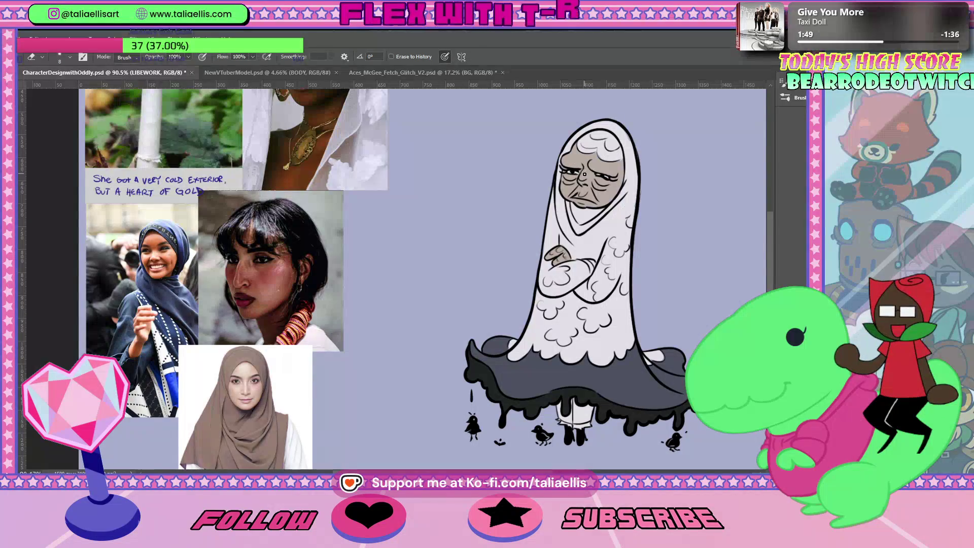
key(b)
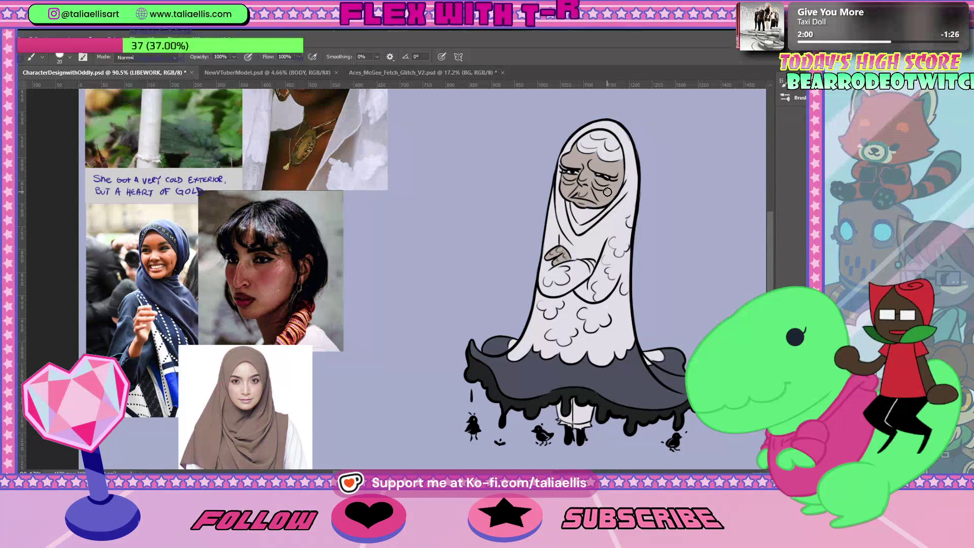
key(ctrl+0)
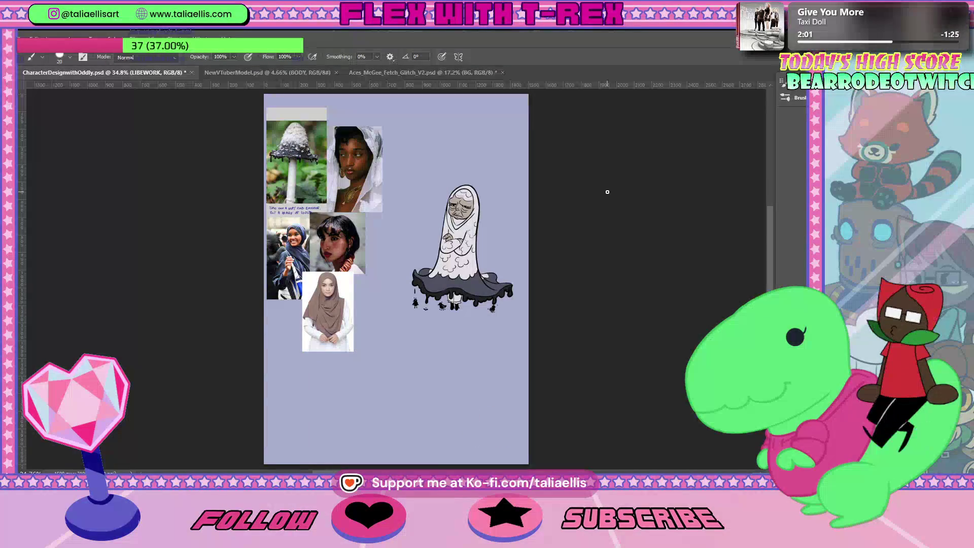
key(z)
drag(338, 313, 386, 299)
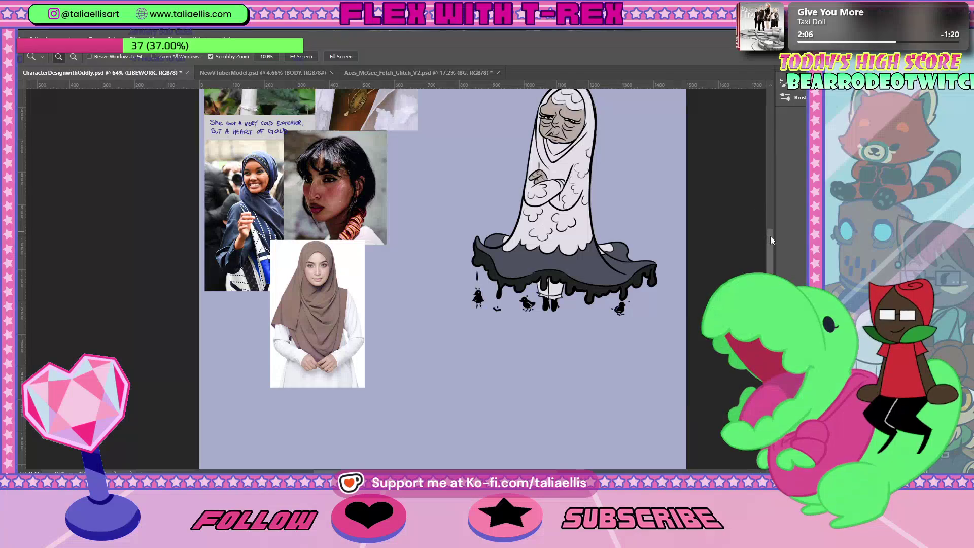
scroll(606, 269, up, 5)
drag(606, 270, 637, 260)
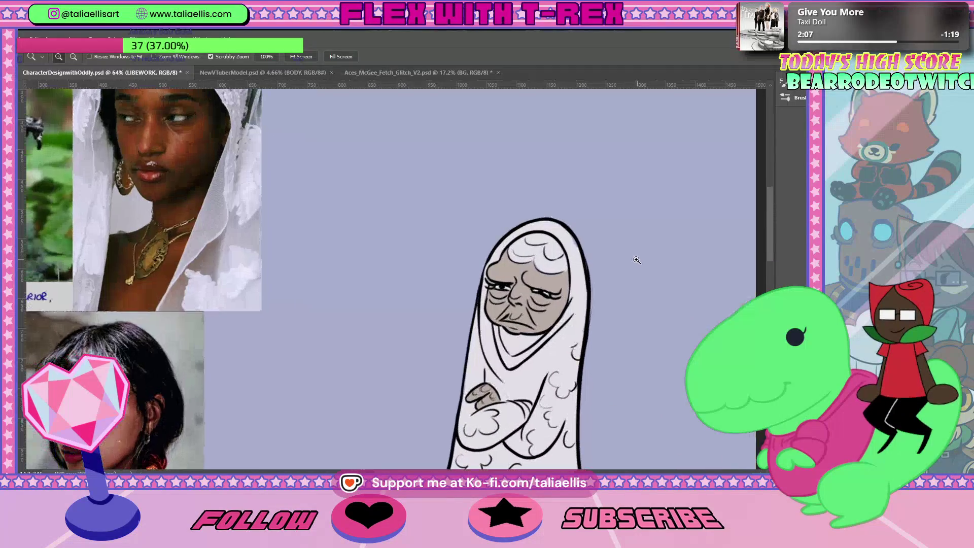
key(i)
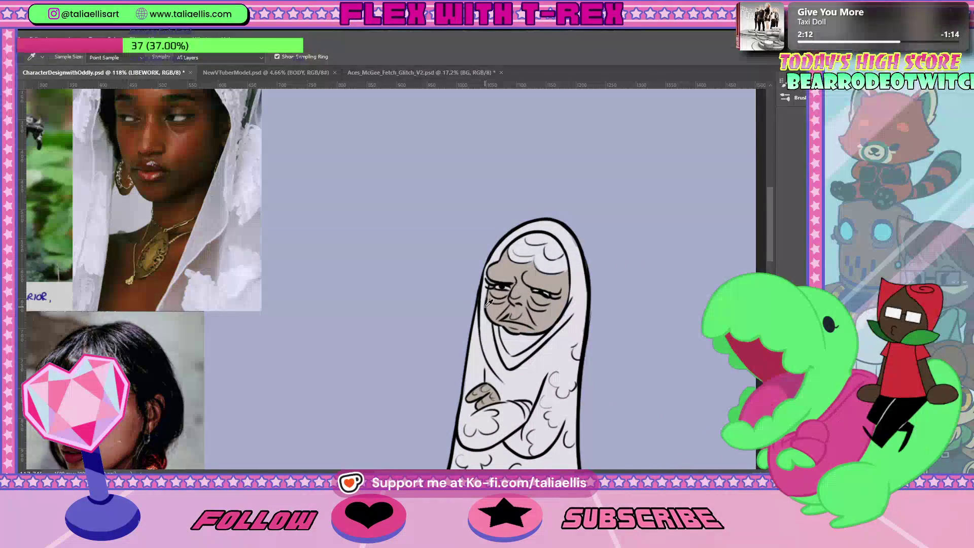
Set the painting colour to a warm peach skin tone, #dfb196, and select the COLOR layer
click(488, 303)
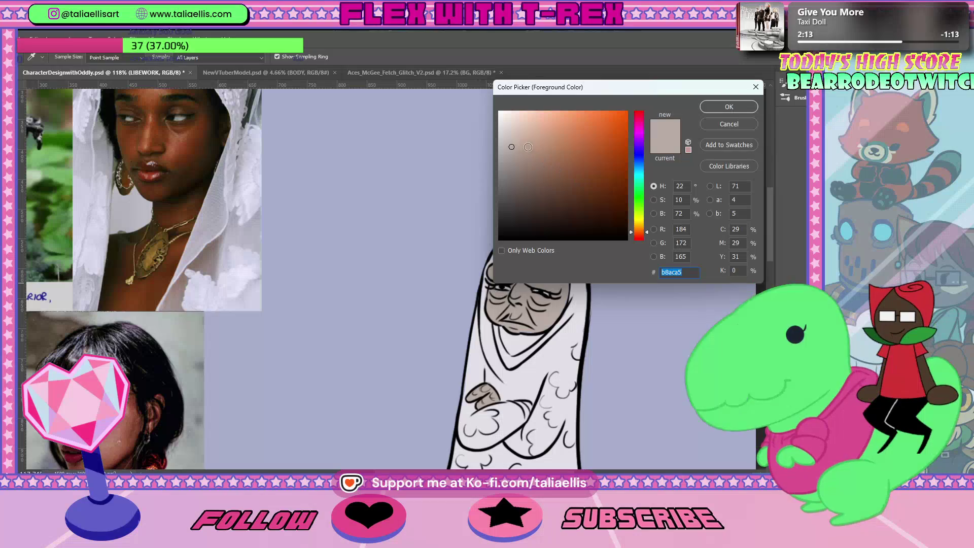
click(541, 127)
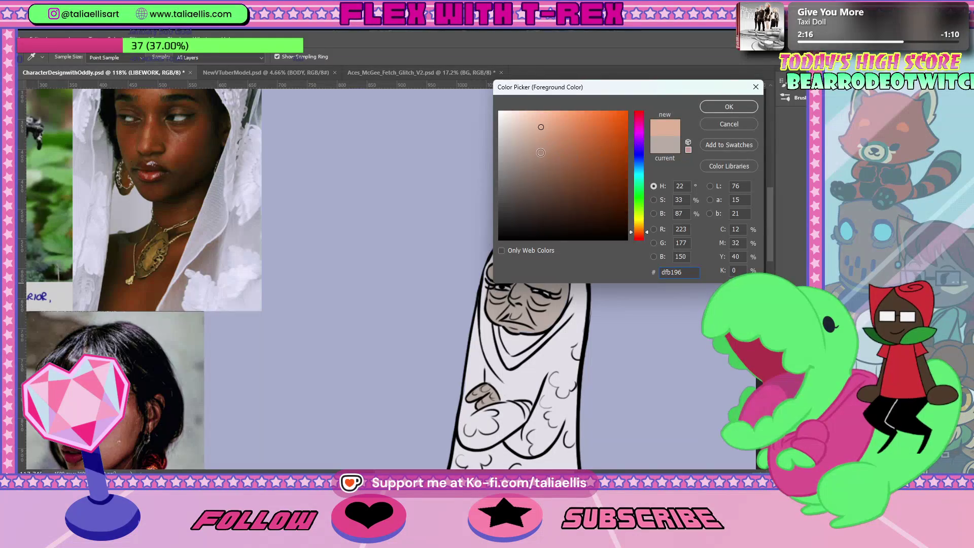
click(541, 153)
click(729, 107)
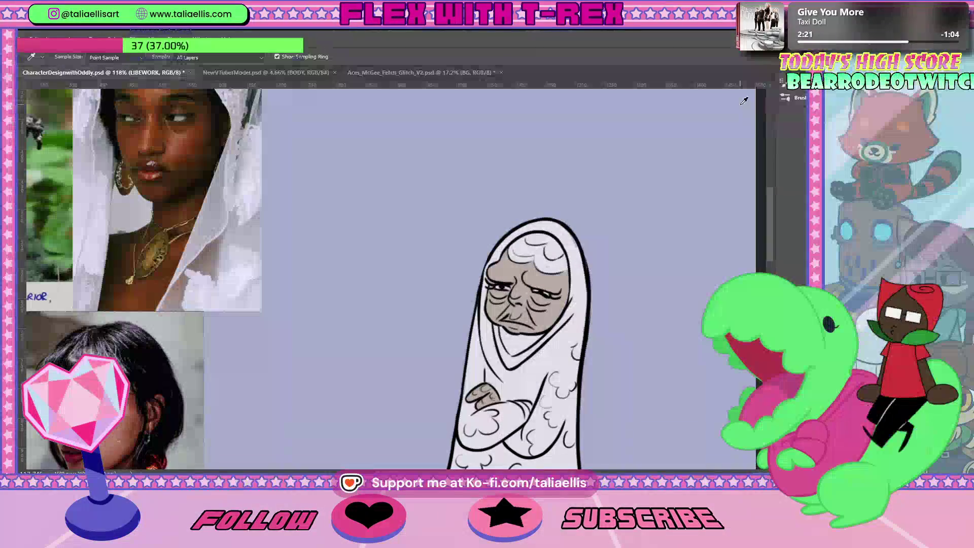
key(b)
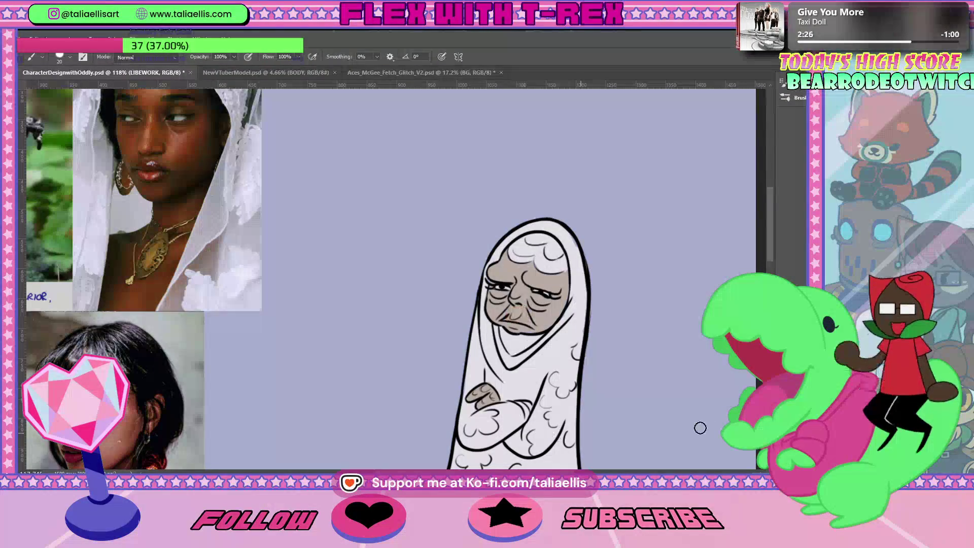
key(alt+bracketleft)
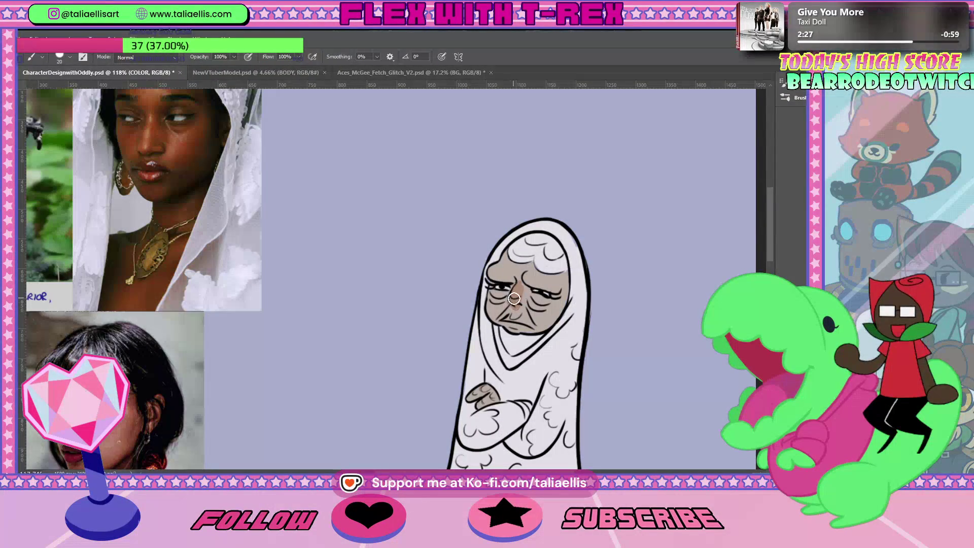
Paint the warm tan tone over the nose, cheek, eye area and forehead
drag(513, 303, 510, 294)
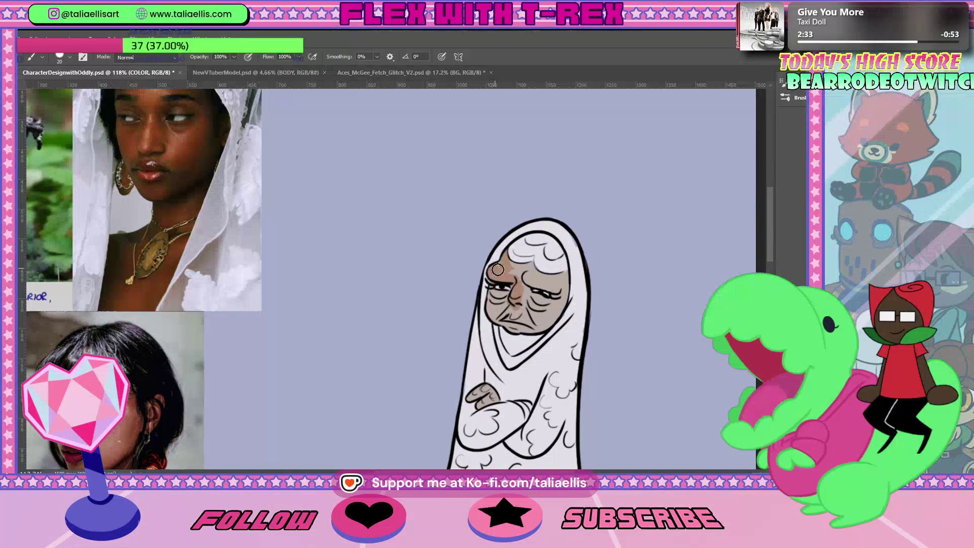
drag(519, 269, 524, 277)
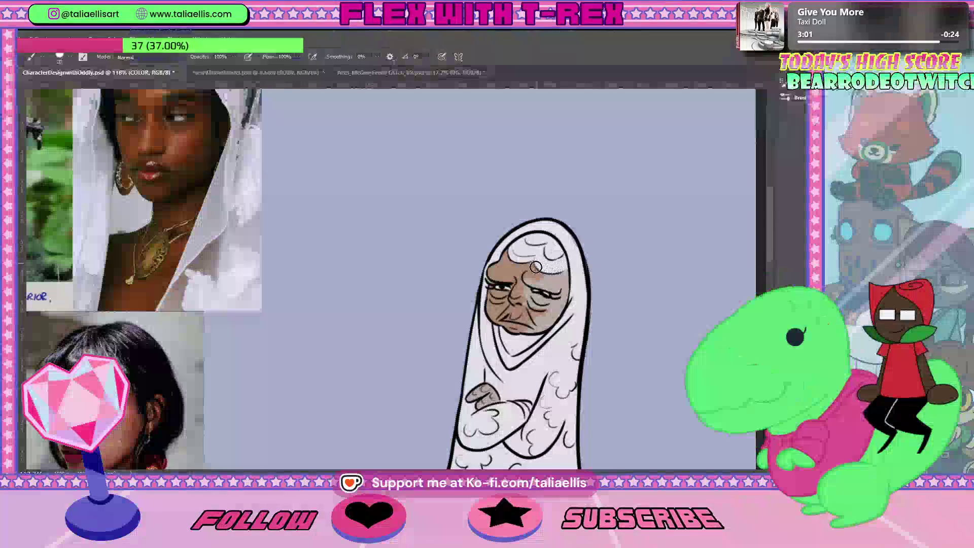
drag(543, 300, 539, 274)
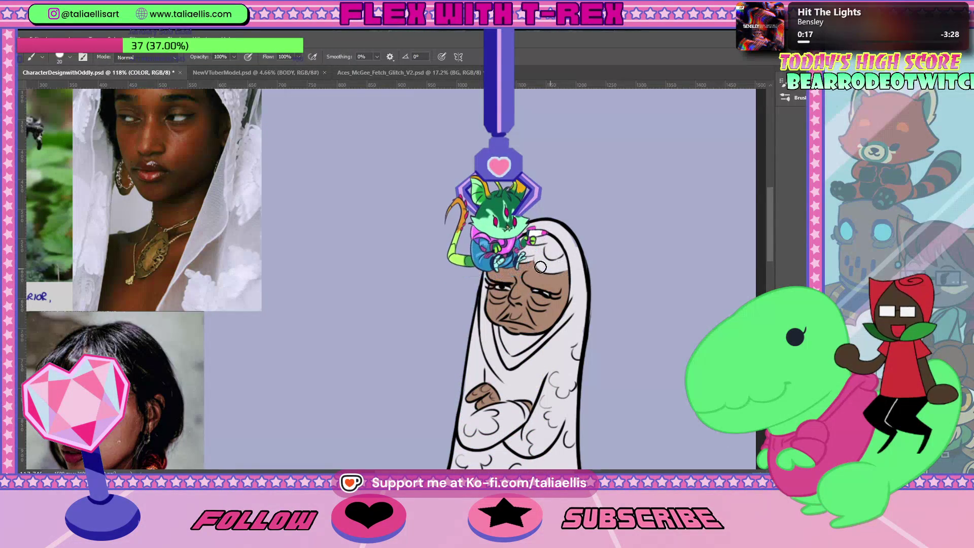
Resample the skin tone, paint a tan patch under the chin, and fit the page on screen
key(i)
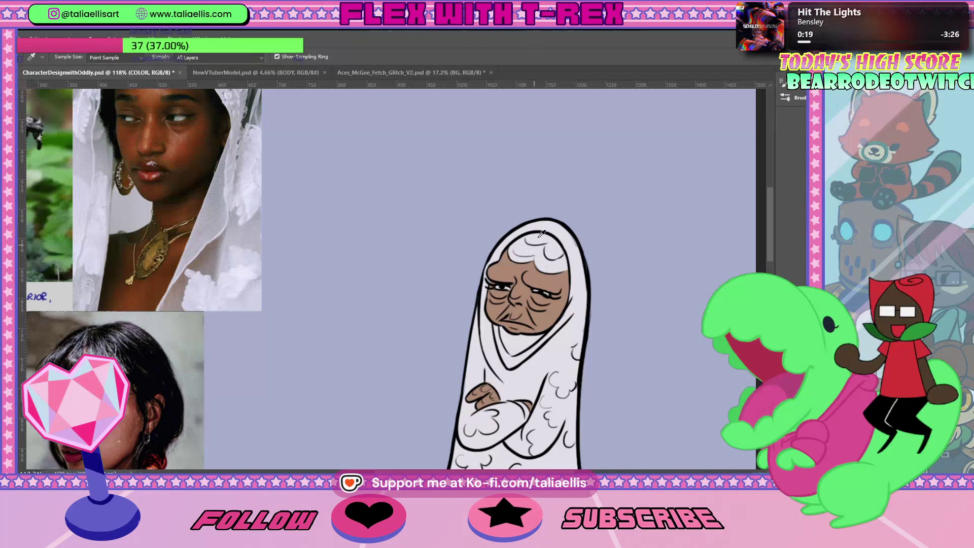
key(b)
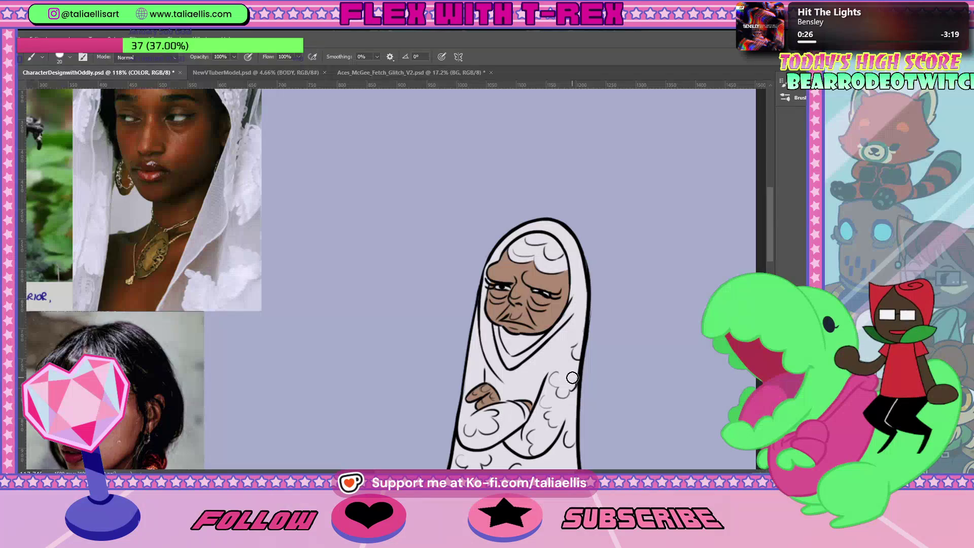
key(i)
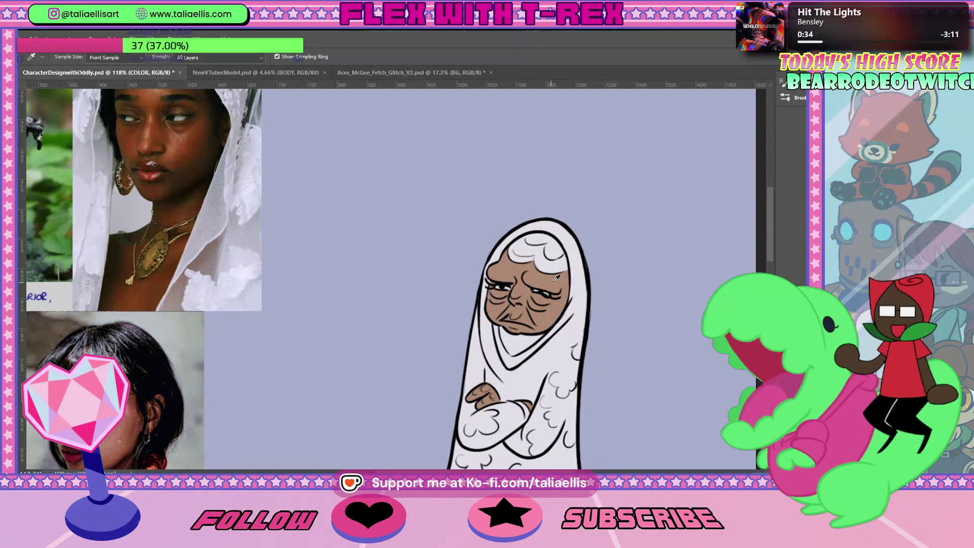
key(b)
drag(767, 221, 768, 232)
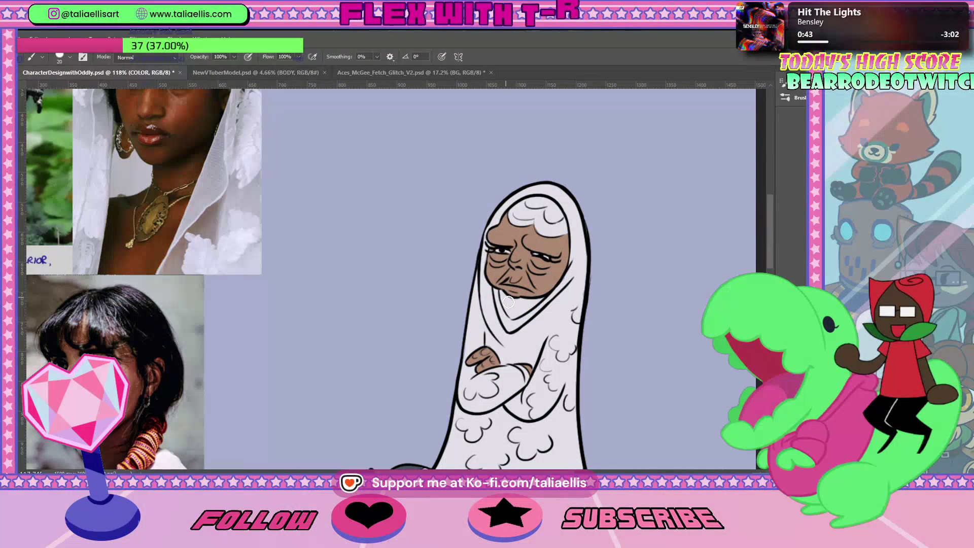
mouse_move(510, 313)
mouse_down()
mouse_move(510, 301)
mouse_move(528, 308)
mouse_move(539, 300)
mouse_move(507, 312)
mouse_move(528, 312)
mouse_up()
key(ctrl+0)
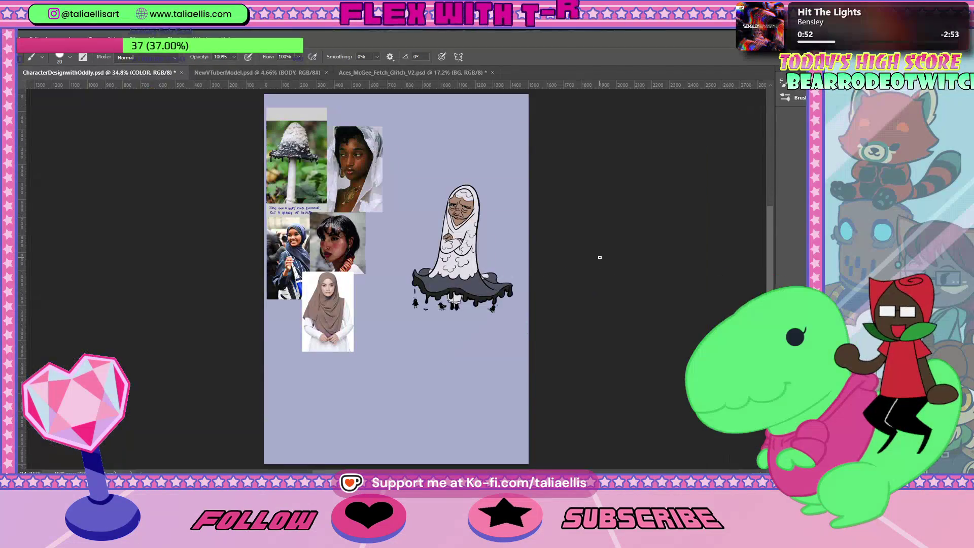
Zoom in close on the ghost's head, framing its brown face and crossed arms, then return to the Brush
key(z)
drag(482, 201, 535, 191)
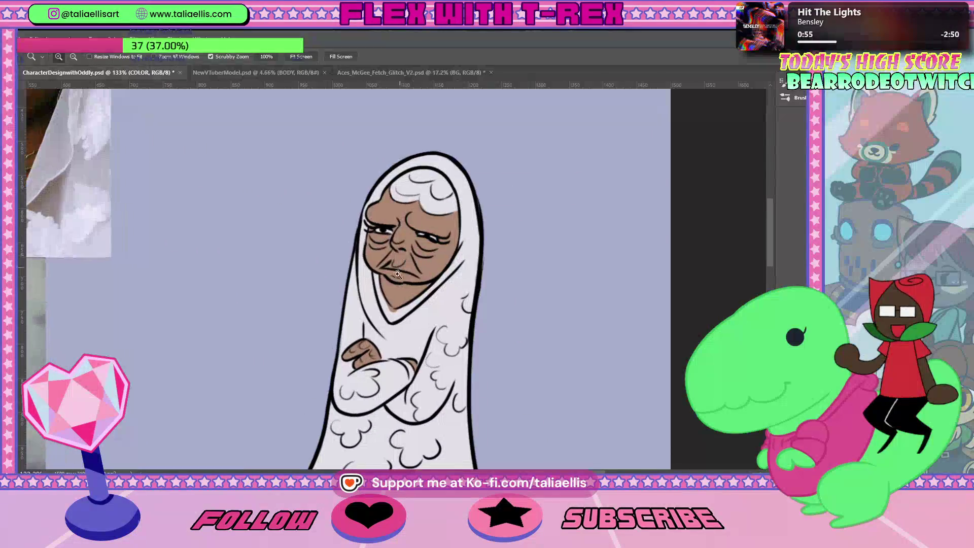
key(b)
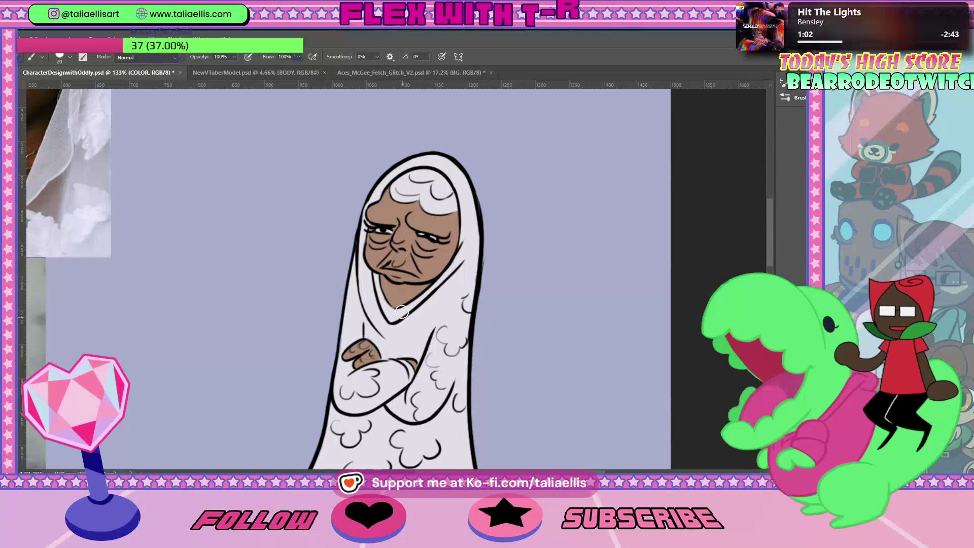
key(i)
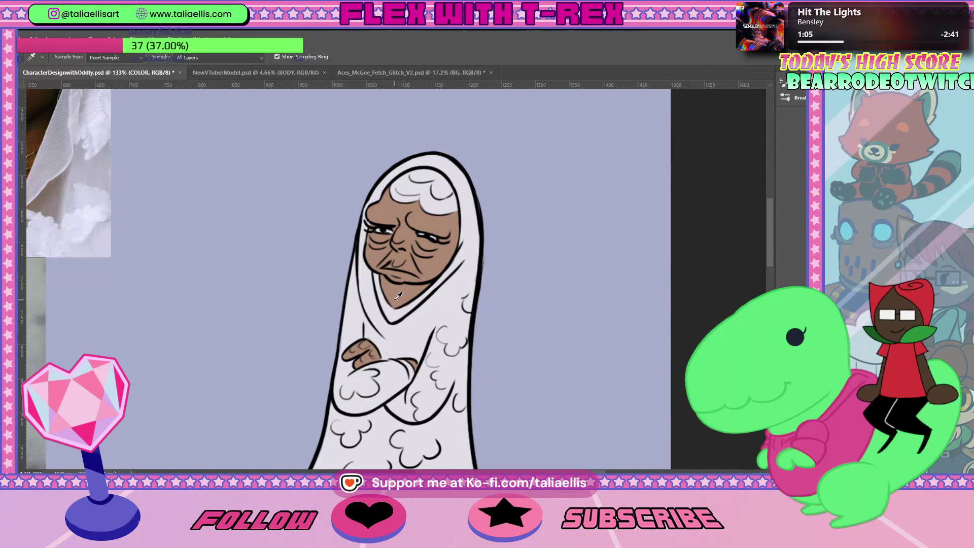
key(b)
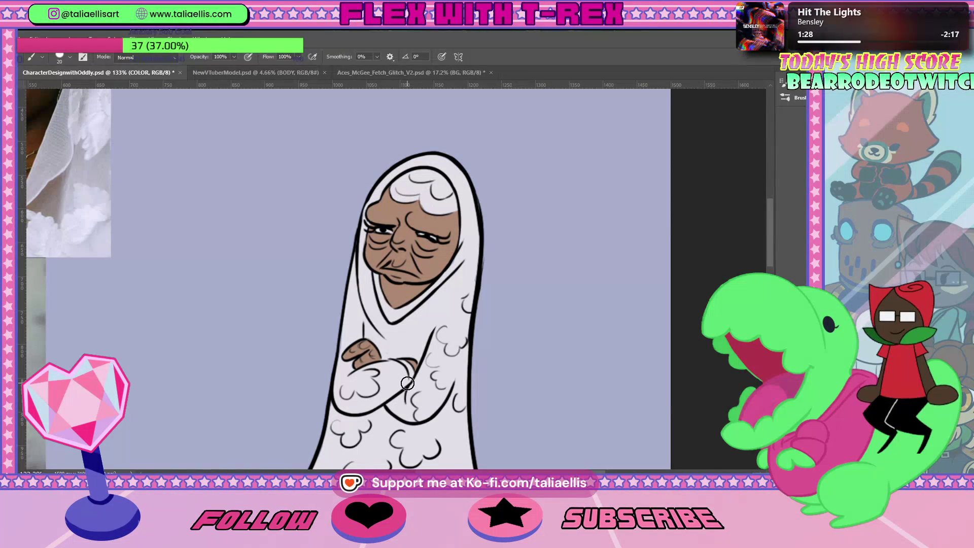
Scroll the view up from the skirt toward the ghost's head
drag(766, 227, 773, 265)
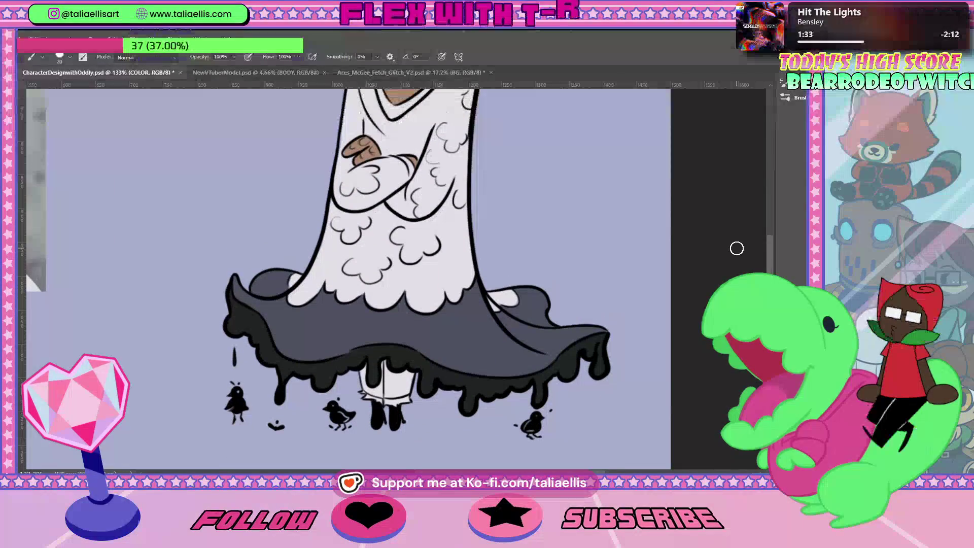
key(ctrl+minus)
key(ctrl+minus)
key(ctrl+plus)
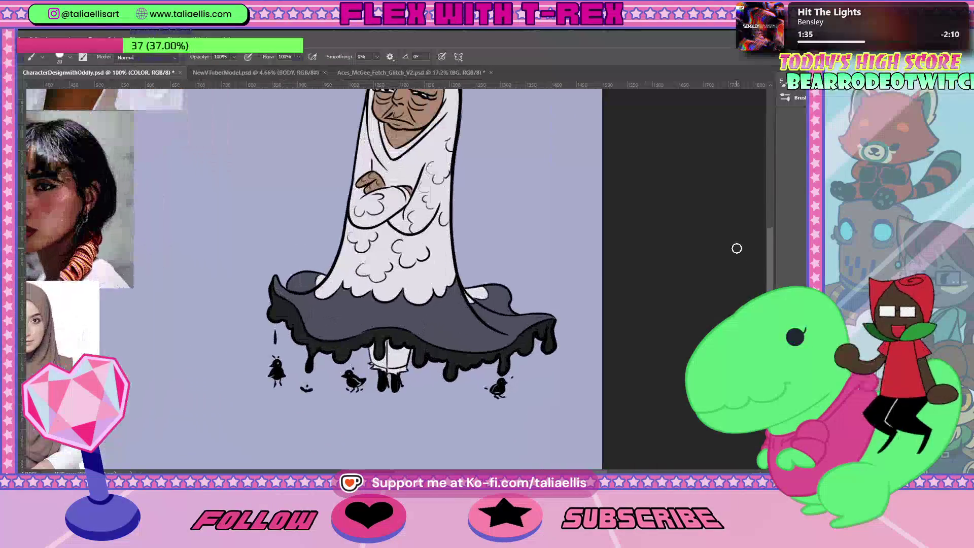
drag(771, 245, 770, 214)
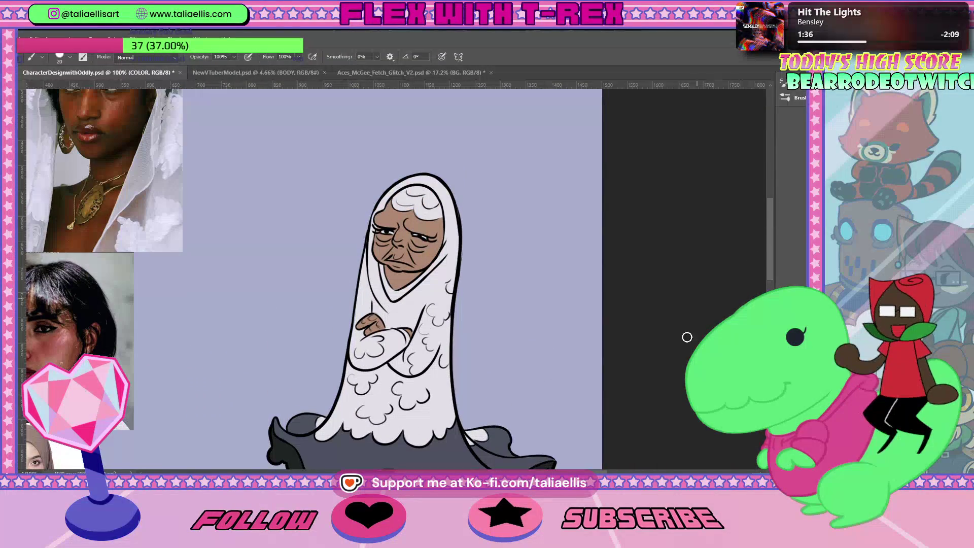
key(i)
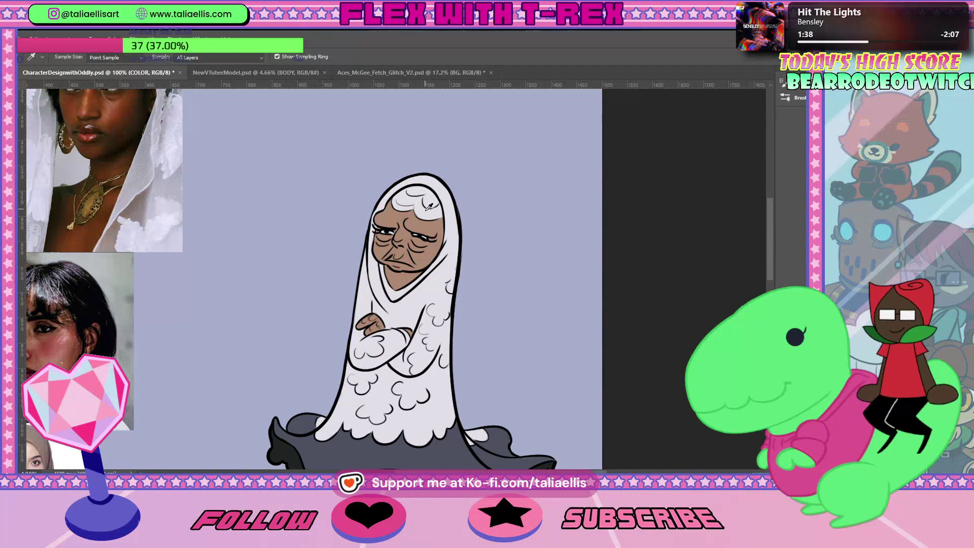
key(b)
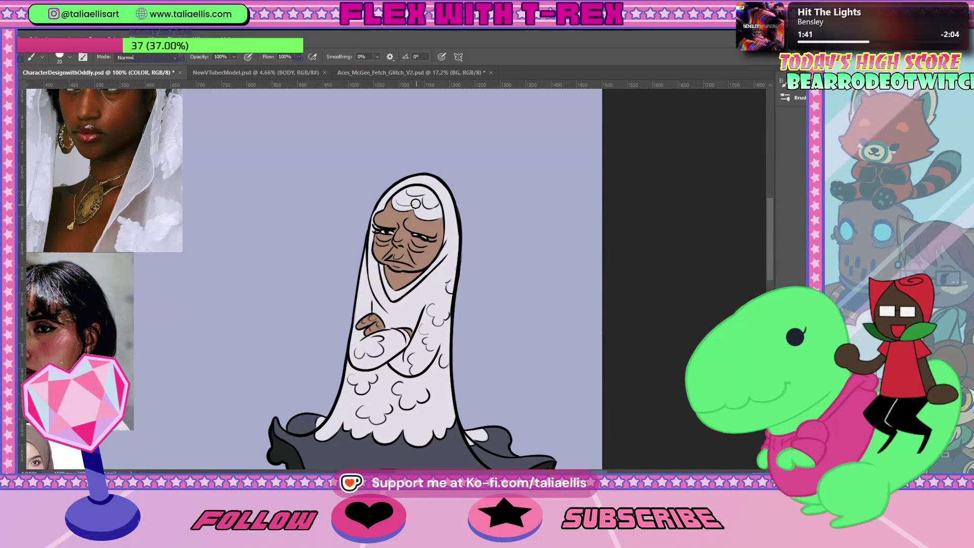
drag(772, 239, 772, 262)
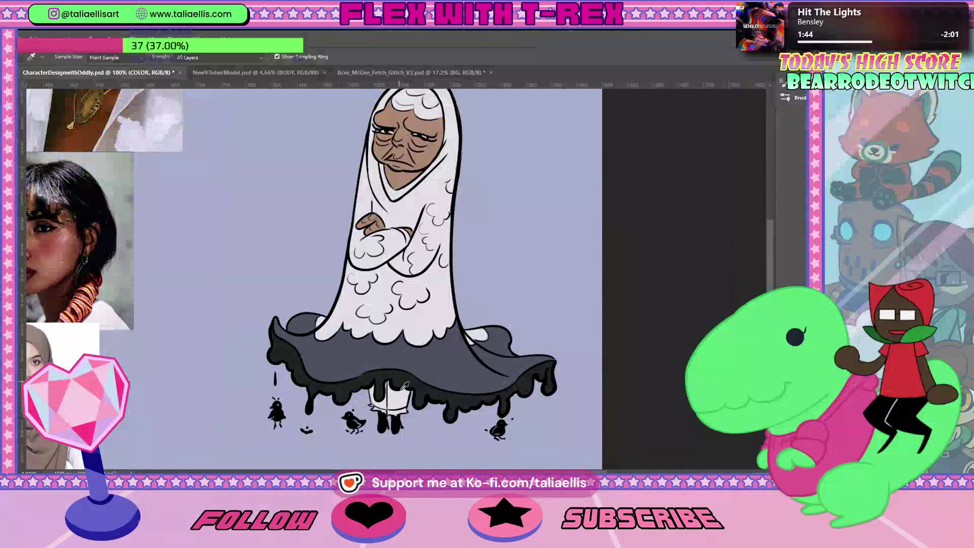
key(b)
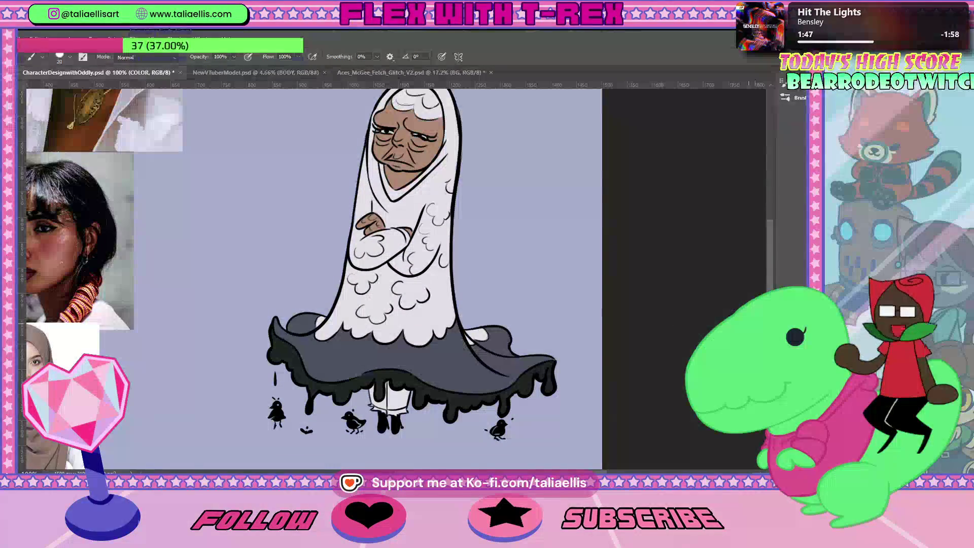
drag(772, 270, 772, 229)
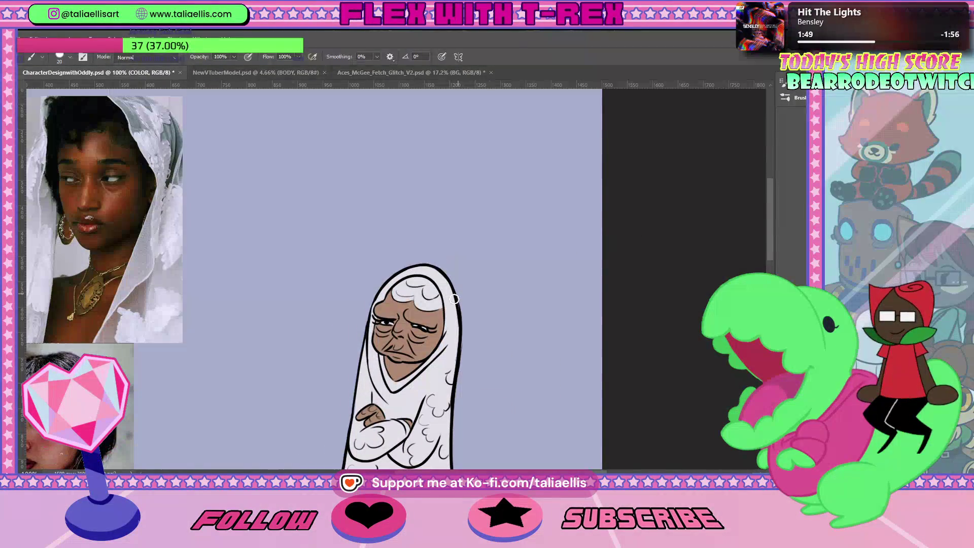
Frame the hooded face and reference photos at about 127% with scrubby zoom
key(z)
drag(389, 335, 425, 335)
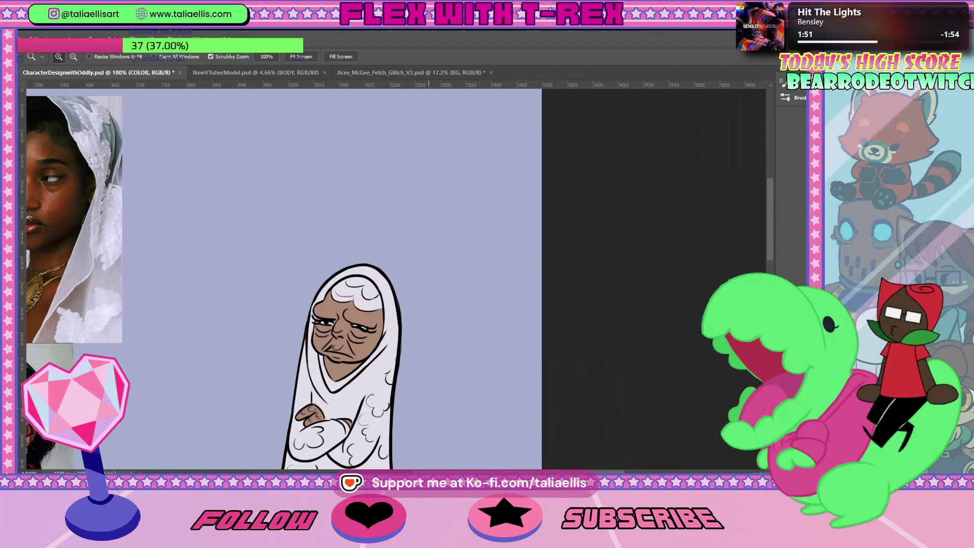
drag(386, 296, 444, 303)
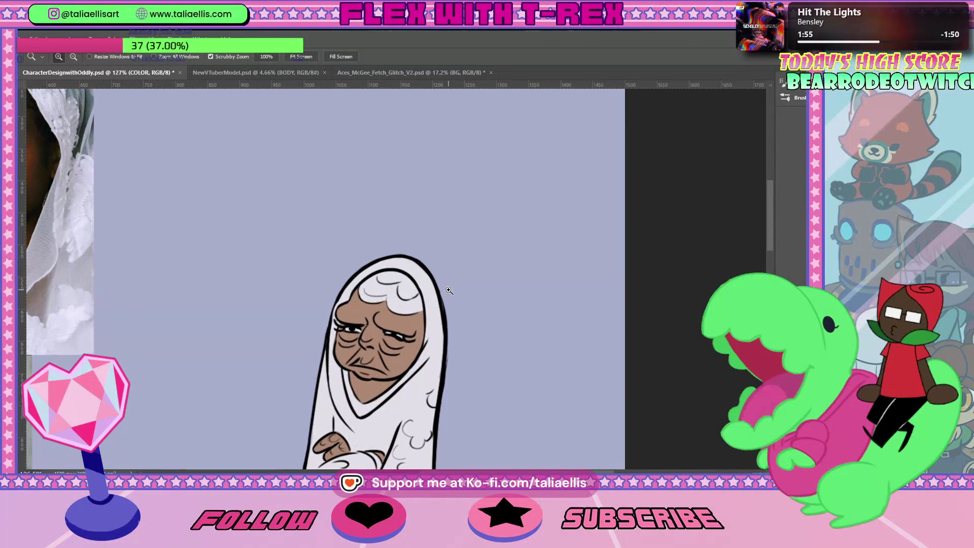
Paint a dark strand along the white hair curl just beneath the hood
key(b)
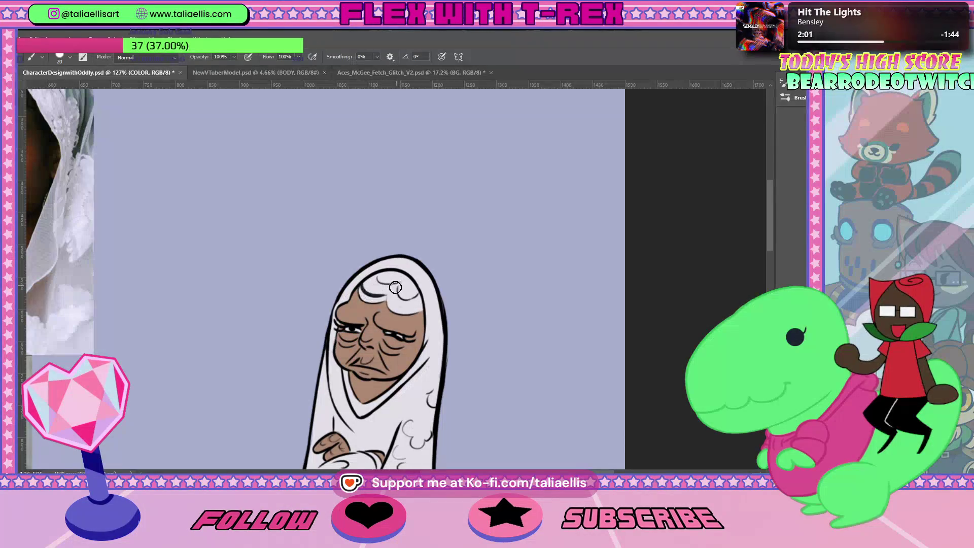
mouse_move(382, 290)
mouse_down()
mouse_move(362, 285)
mouse_move(373, 299)
mouse_move(421, 307)
mouse_up()
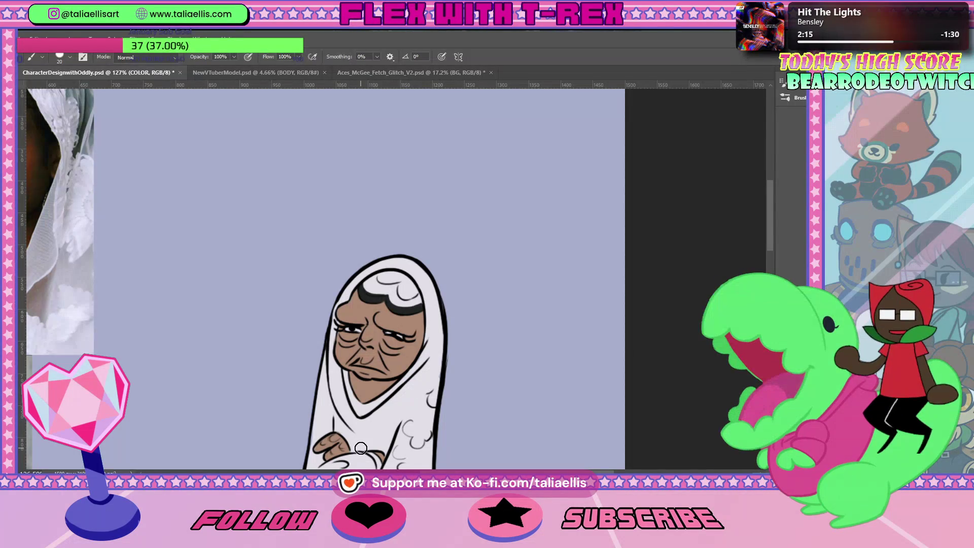
Fit the page, then zoom to about 66% showing the whole ghost beside the reference photos
key(ctrl+0)
key(z)
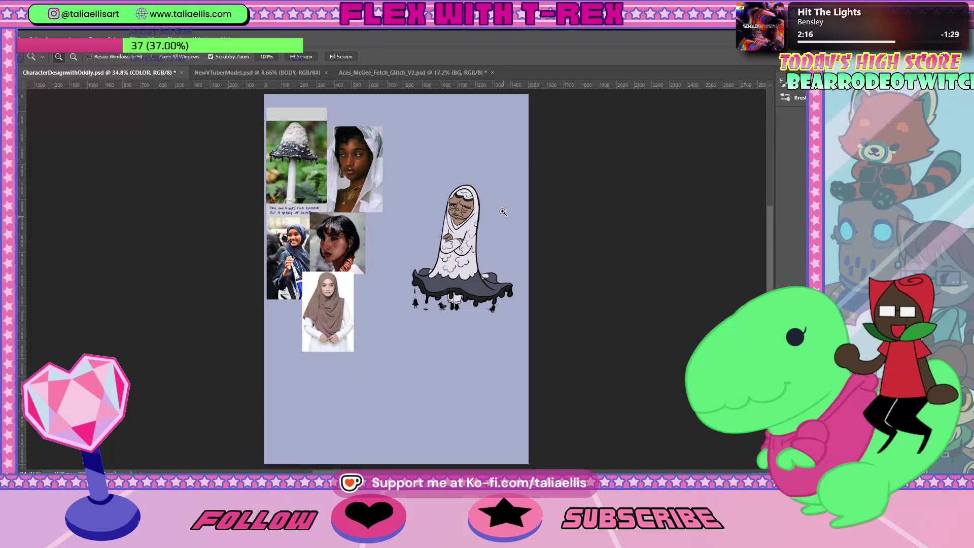
drag(505, 208, 528, 191)
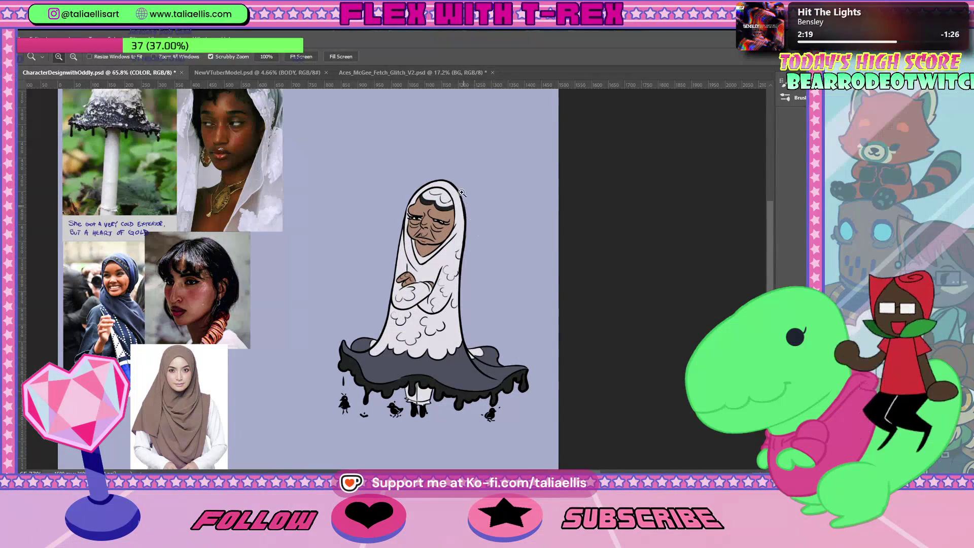
mouse_move(452, 173)
mouse_down()
mouse_move(477, 173)
mouse_move(447, 211)
mouse_up()
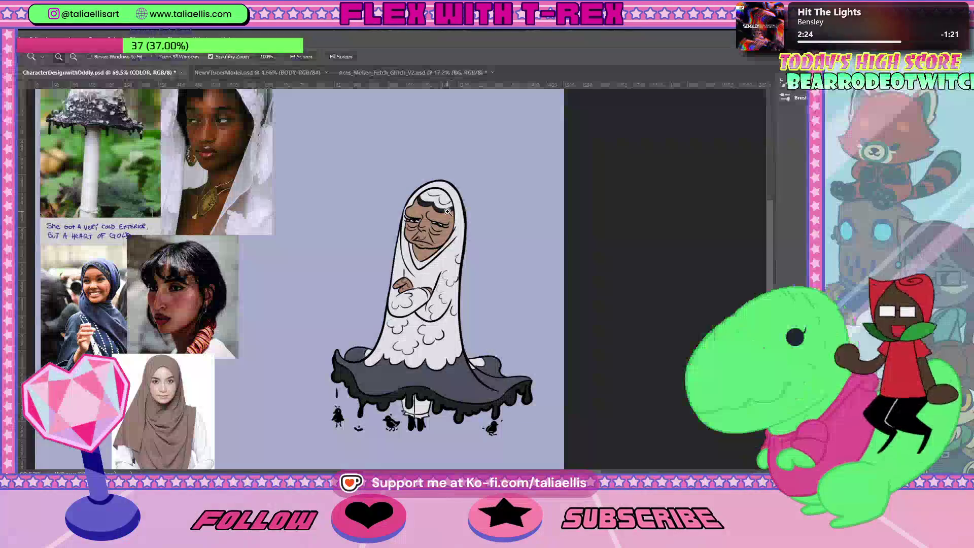
key(i)
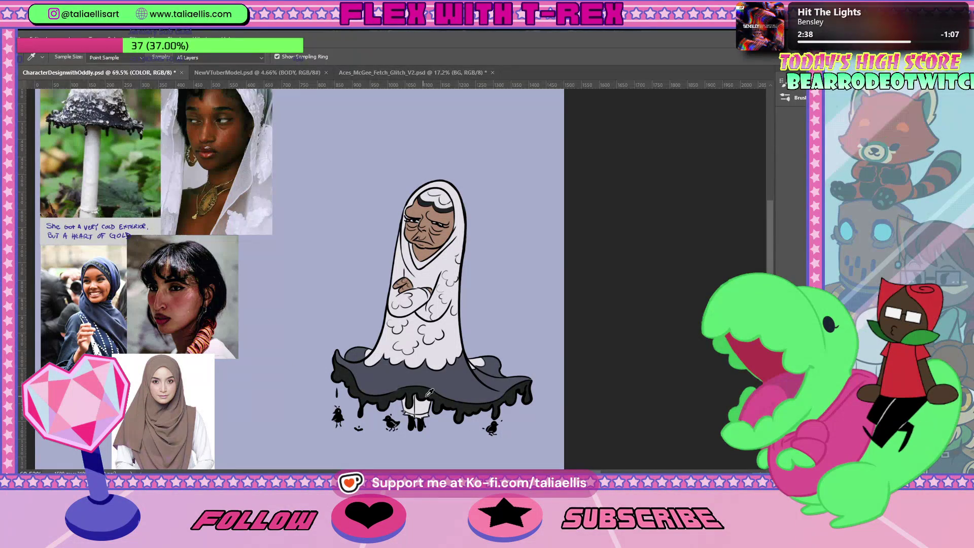
Zoom in on the skirt hem and sample black with the Eyedropper
key(z)
drag(429, 414, 444, 417)
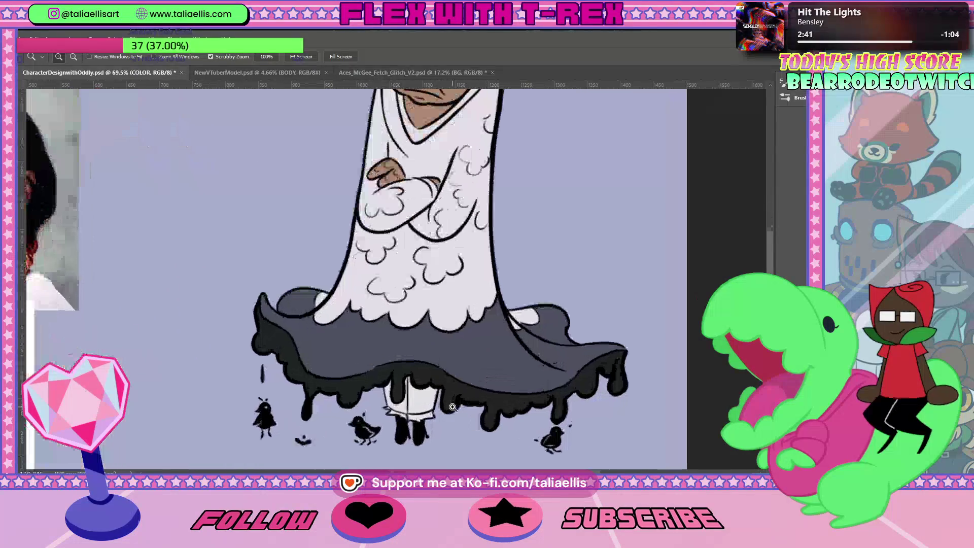
key(b)
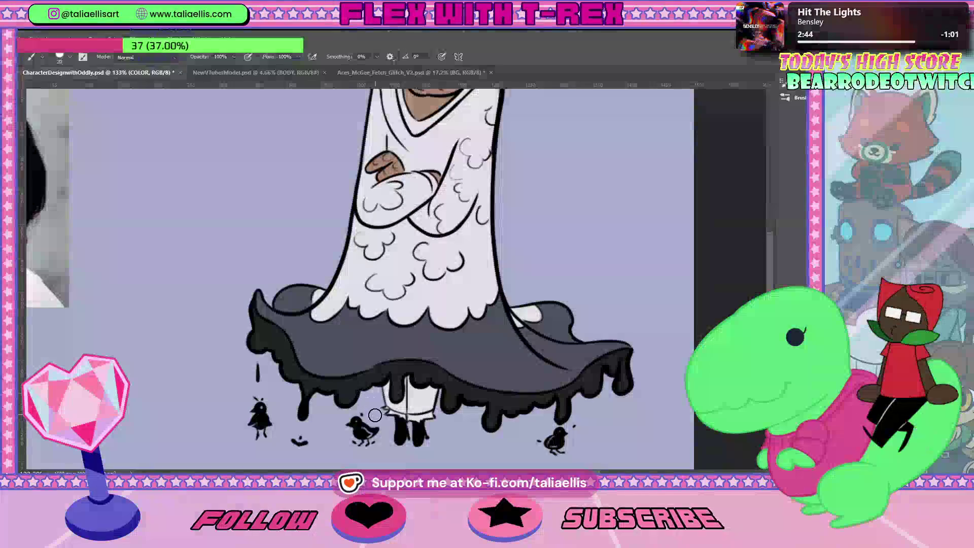
key(i)
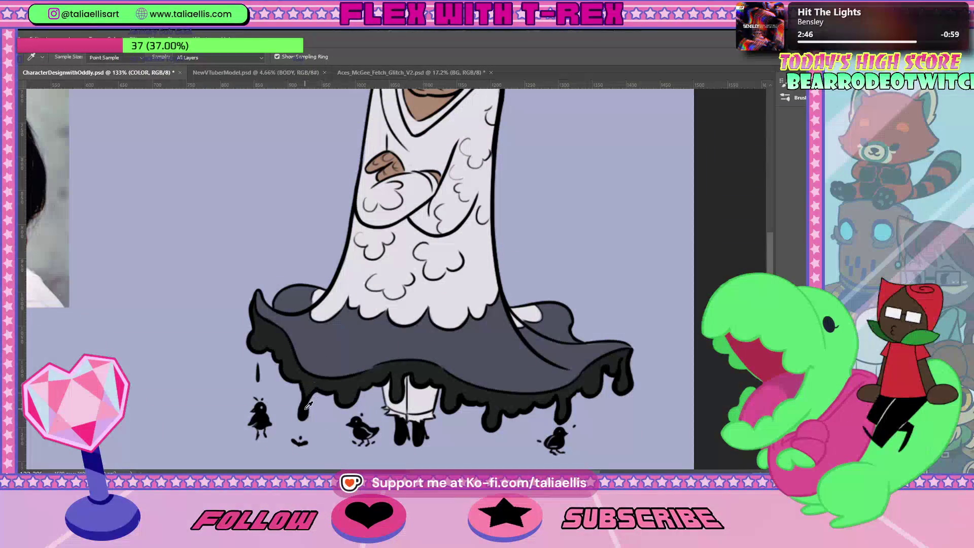
key(b)
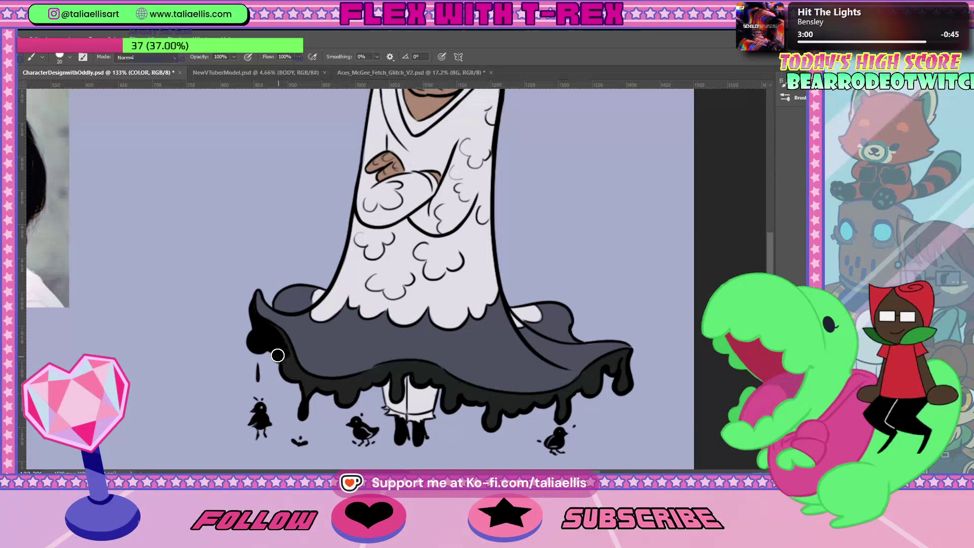
Paint a thicker black band along the skirt's left side, drip edge and right hem
drag(267, 324, 300, 381)
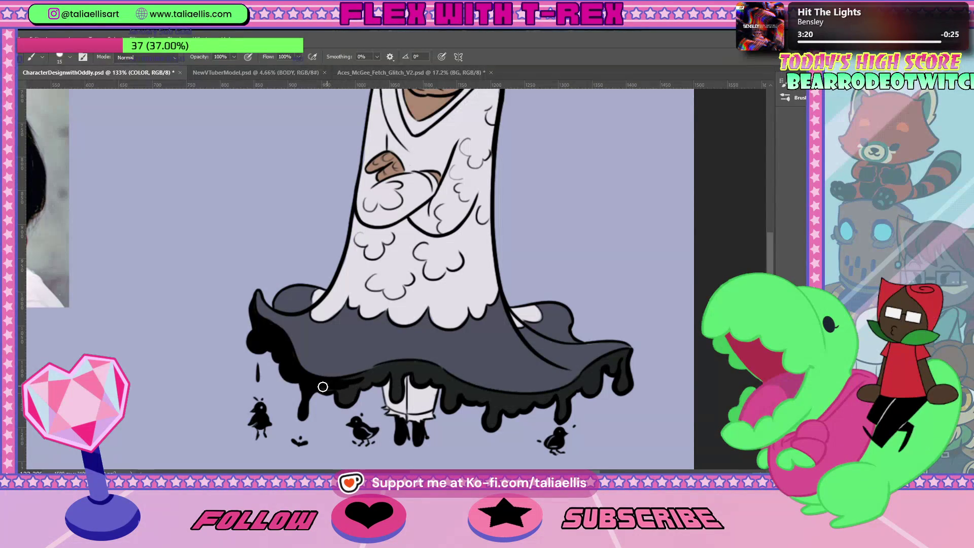
drag(323, 386, 383, 377)
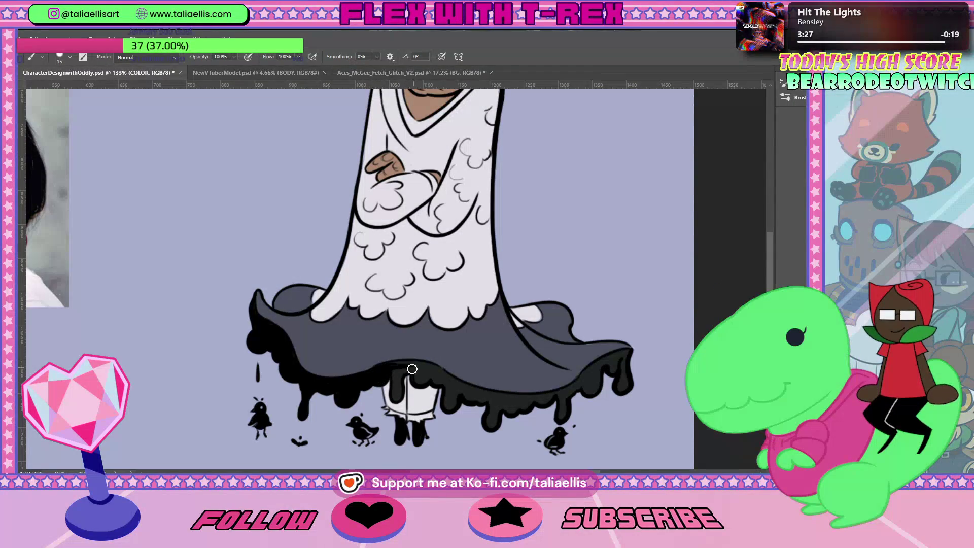
drag(405, 370, 423, 368)
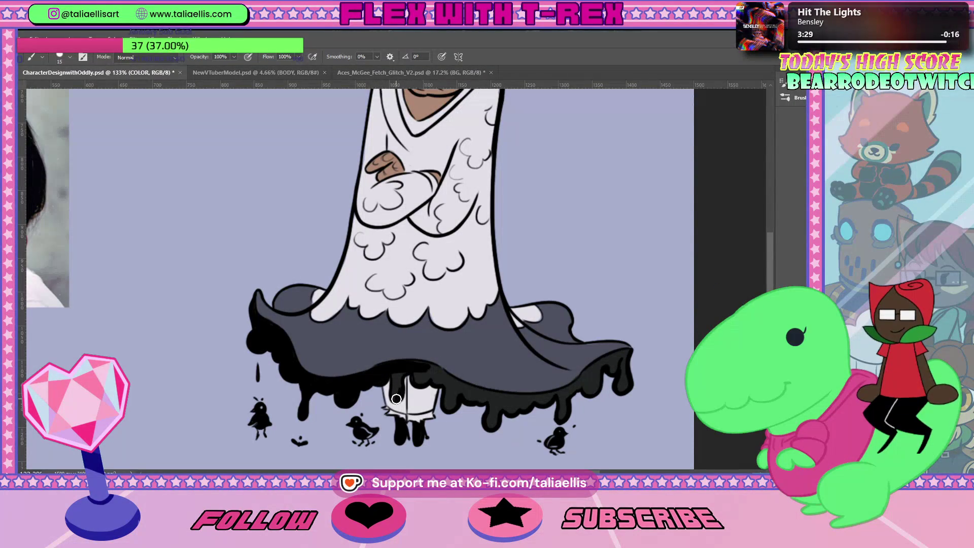
click(401, 382)
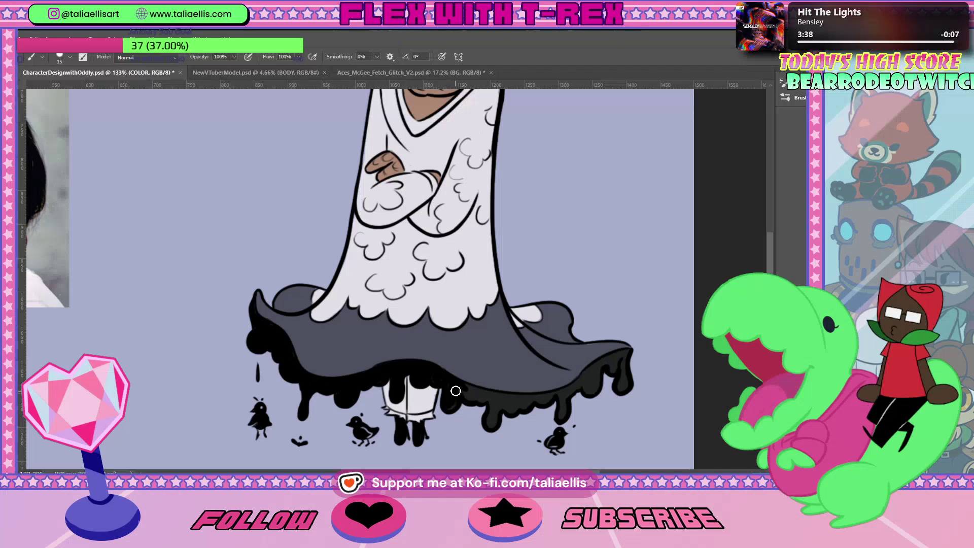
drag(466, 385, 503, 397)
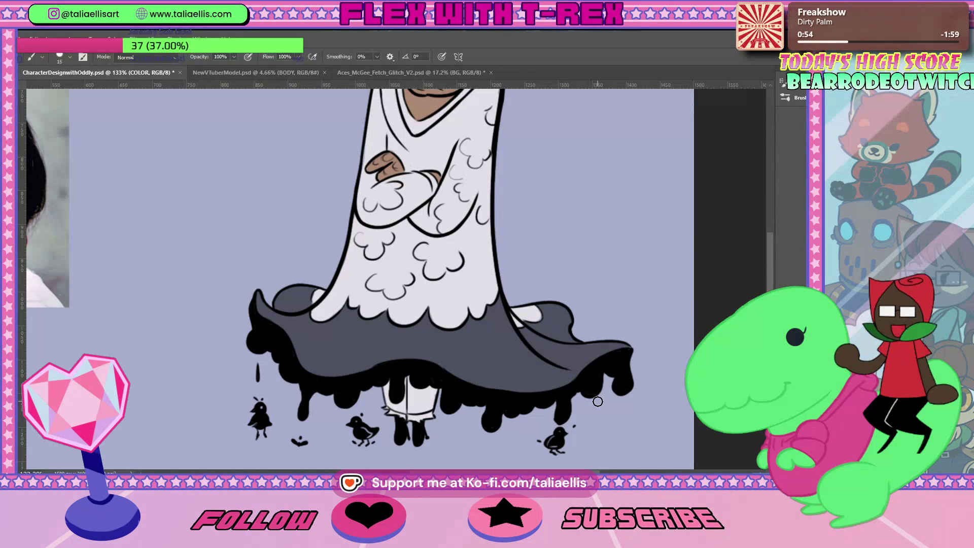
Sample the skirt's gray, then add a new layer named SHADOWS
alt+click(523, 362)
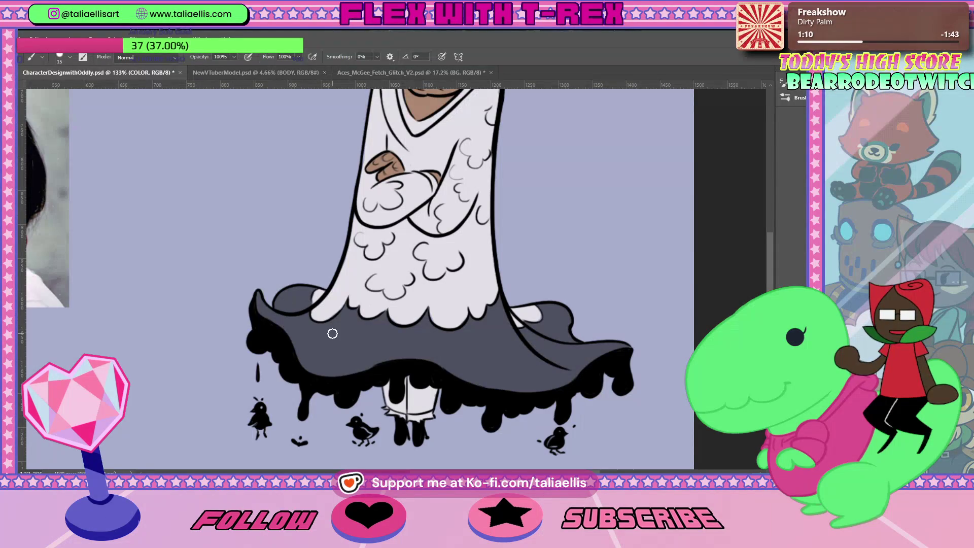
scroll(332, 333, up, 2)
scroll(332, 333, down, 2)
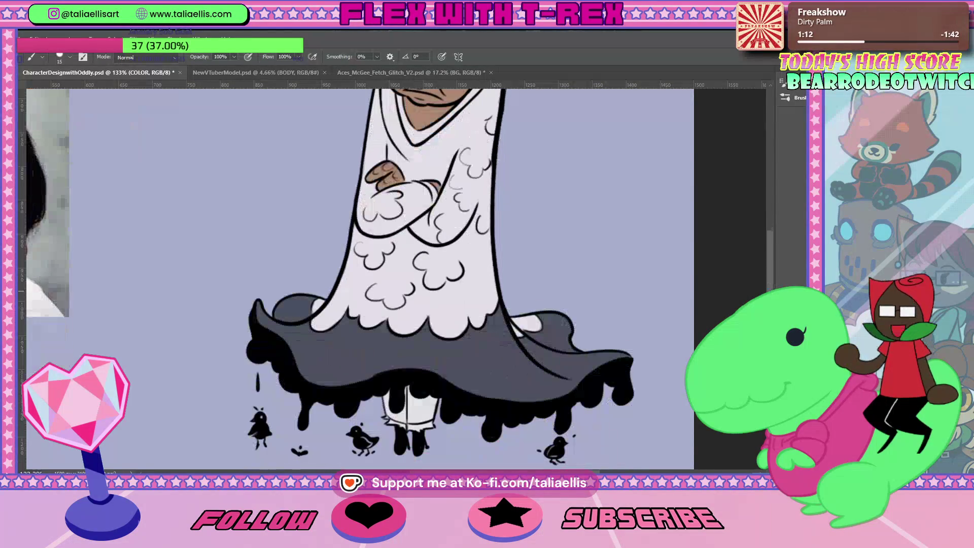
key(ctrl+shift+alt+n)
text(SHADOWS)
key(Return)
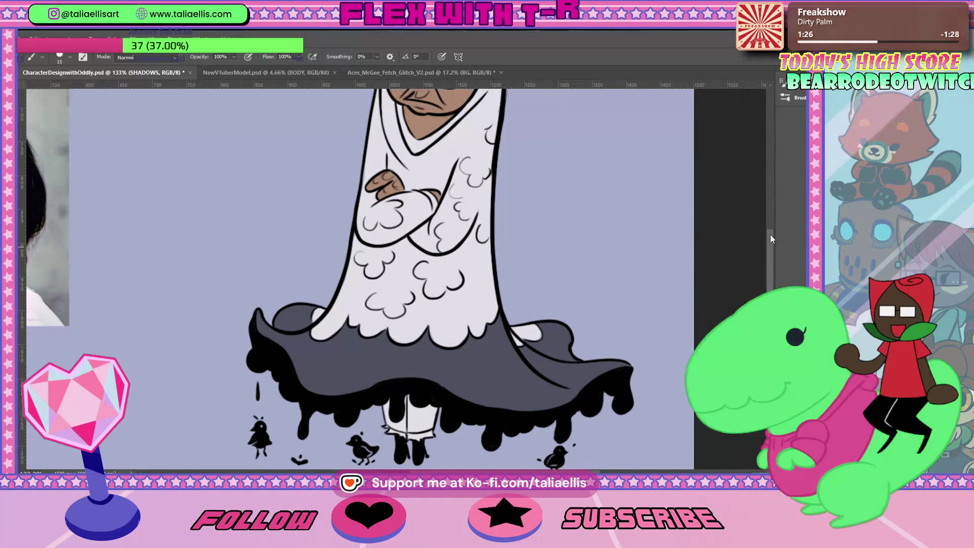
Fit the page, then zoom to about 96% on the hooded head beside the references, back on the Brush
drag(770, 239, 769, 223)
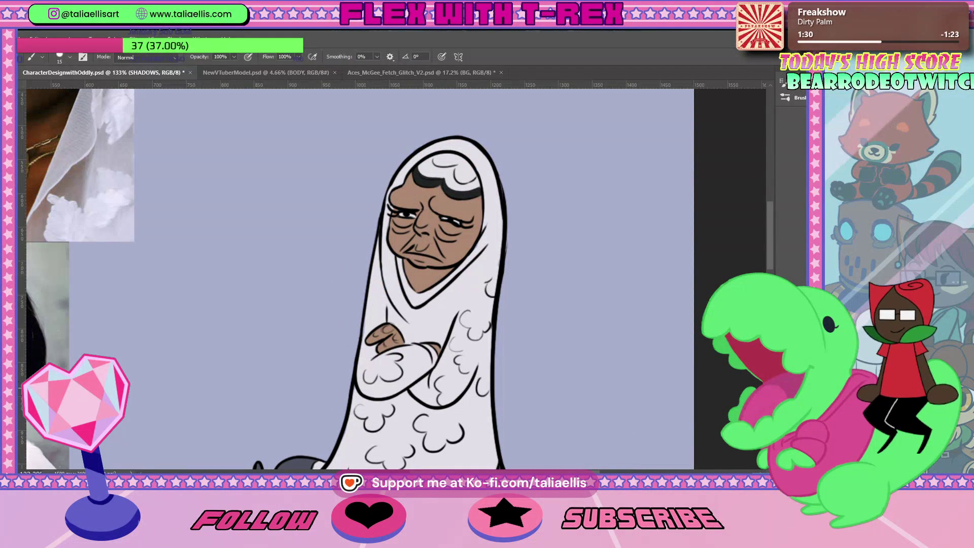
scroll(355, 279, up, 2)
scroll(355, 279, up, 1)
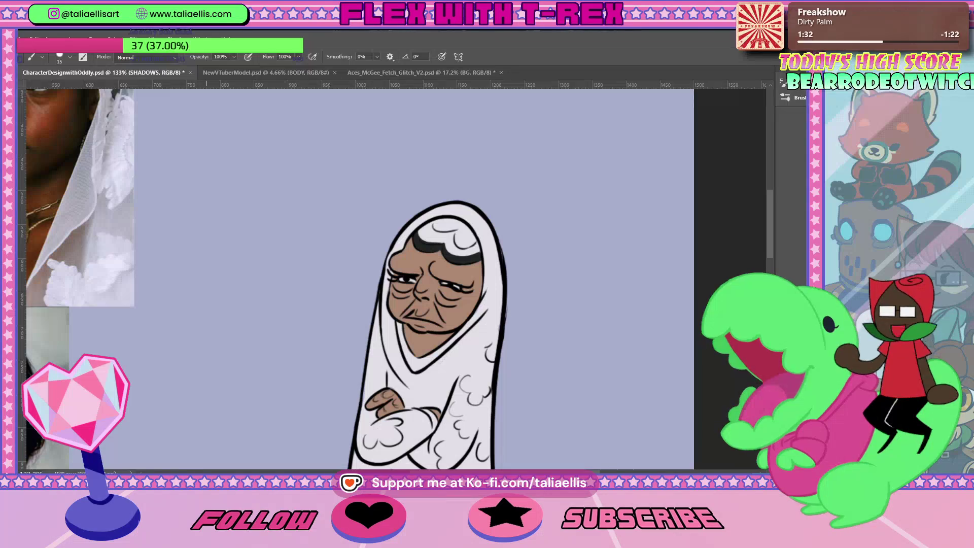
key(ctrl+0)
key(z)
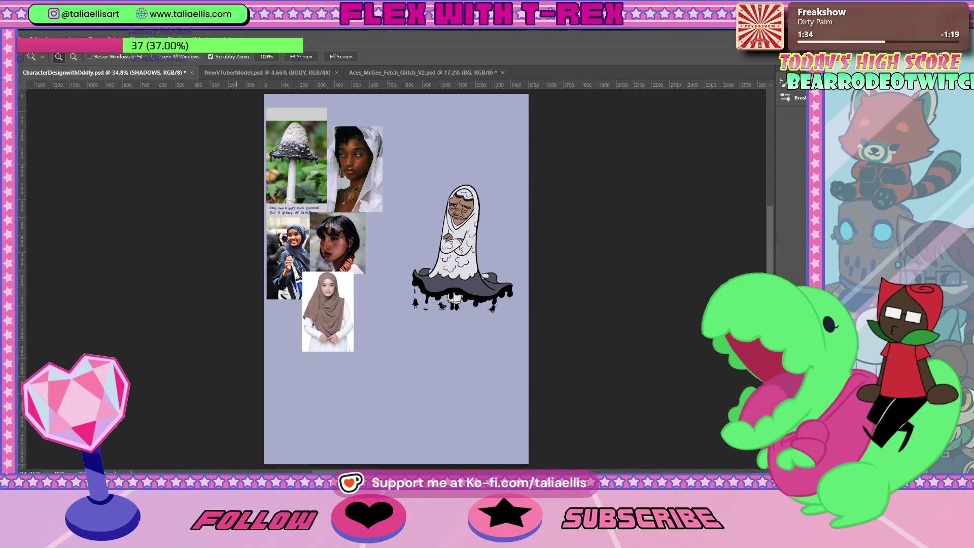
drag(394, 151, 454, 143)
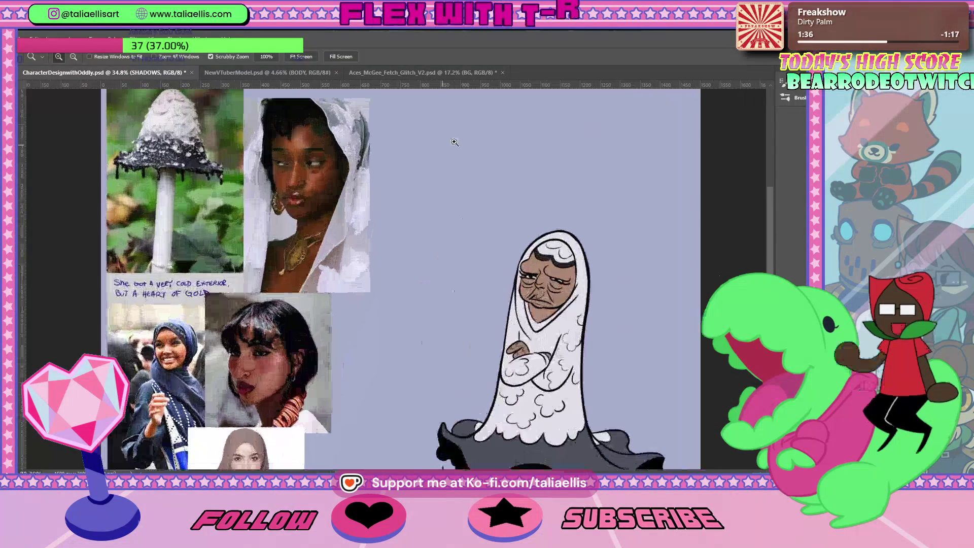
key(i)
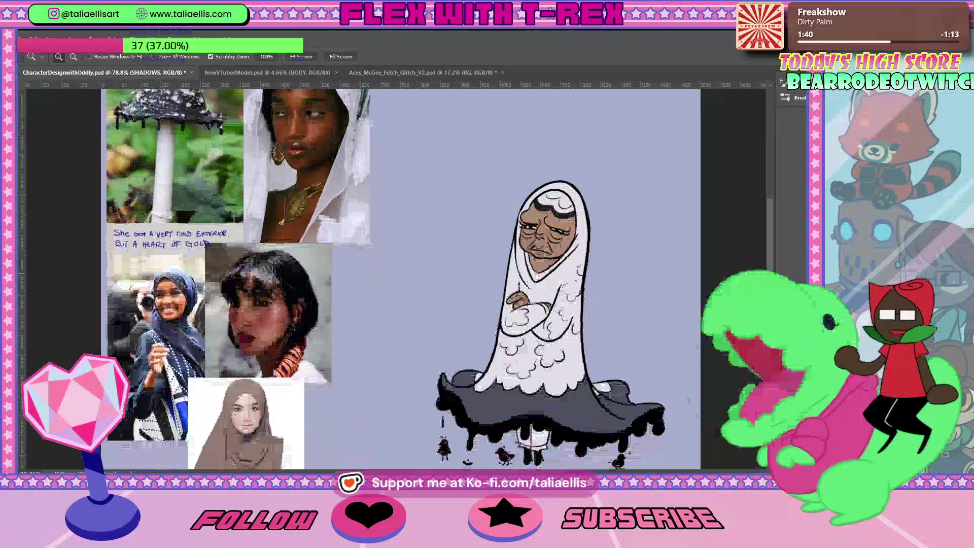
key(z)
scroll(709, 287, down, 2)
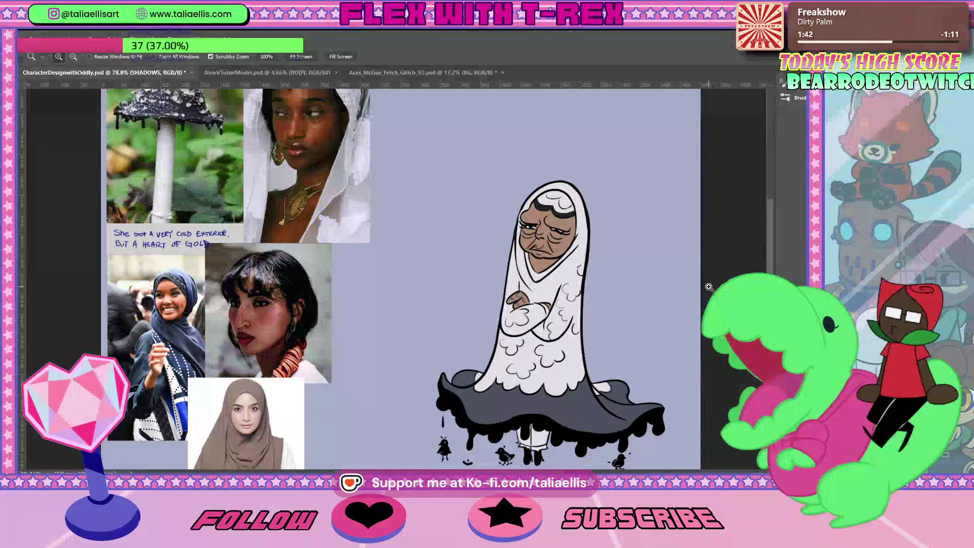
drag(591, 218, 588, 222)
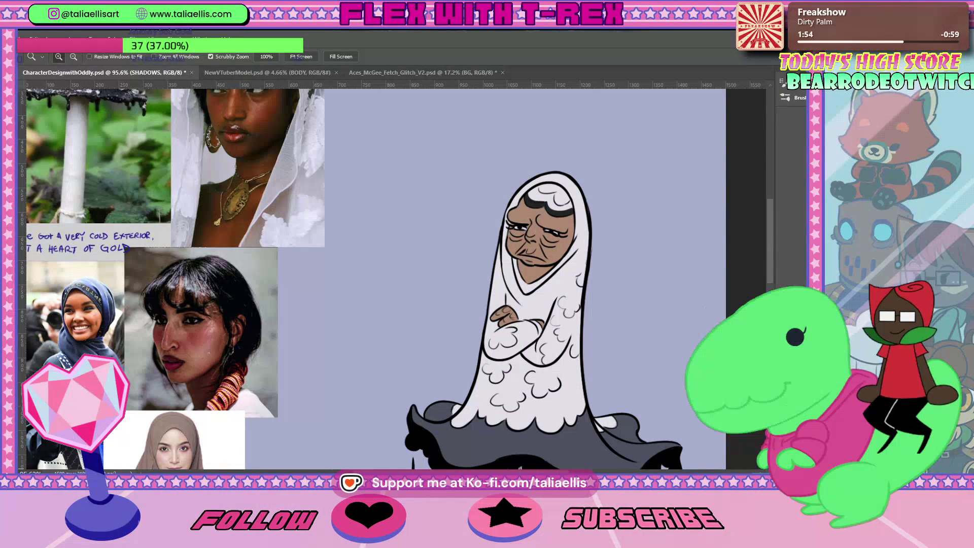
key(b)
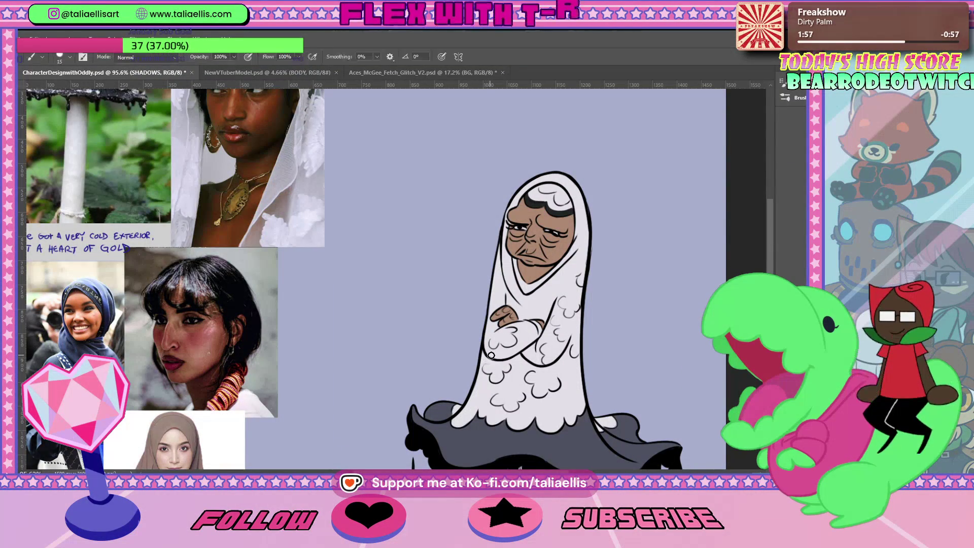
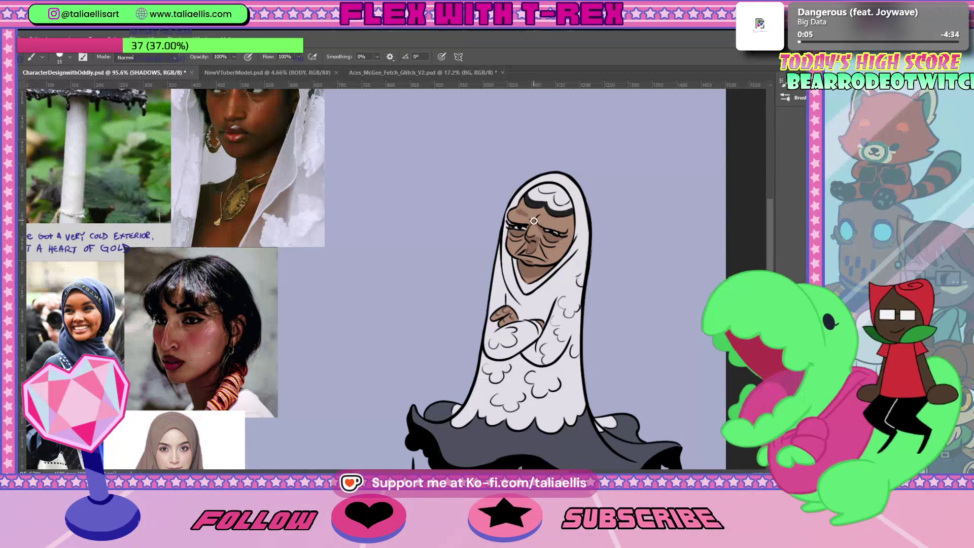
On the SHADOWS layer, paint a short dark stroke along the mushroom woman's right eyelid
key(e)
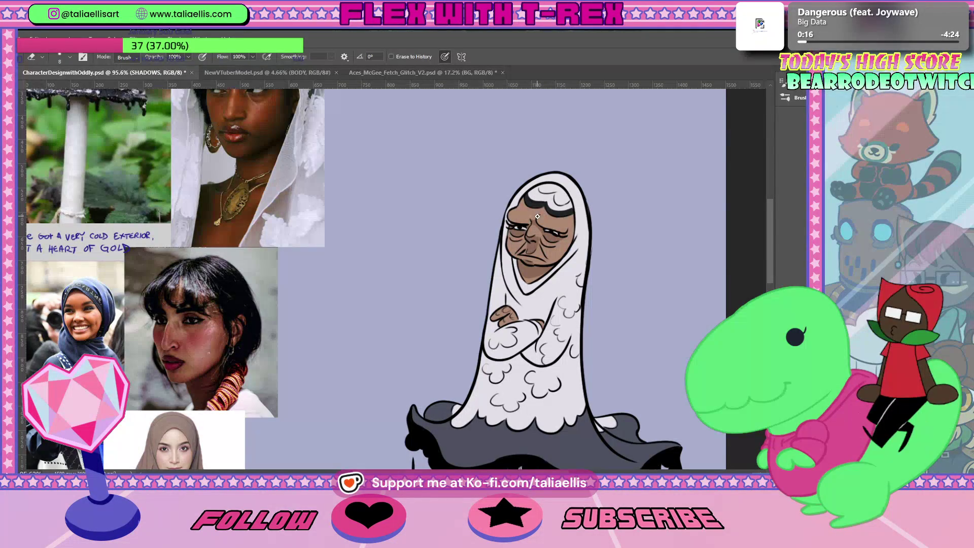
key(b)
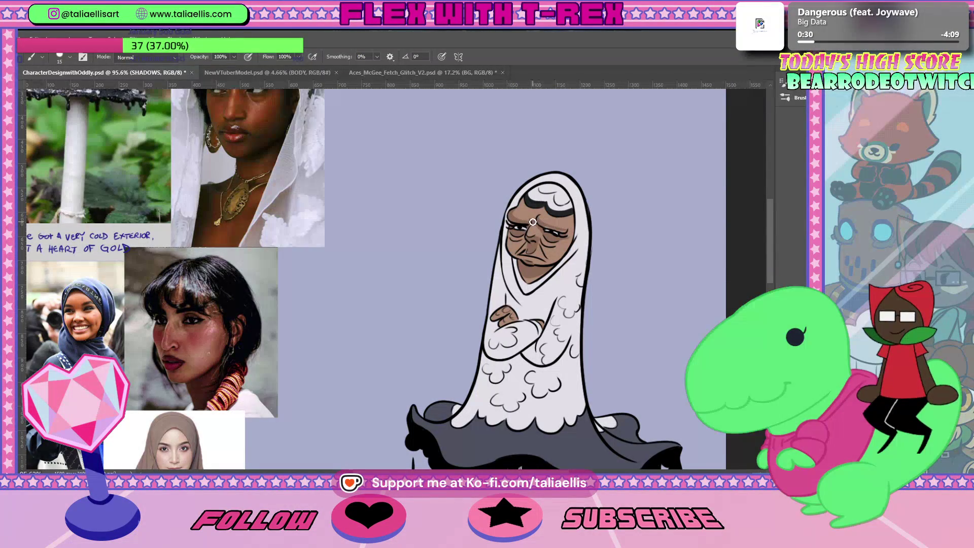
drag(561, 232, 550, 229)
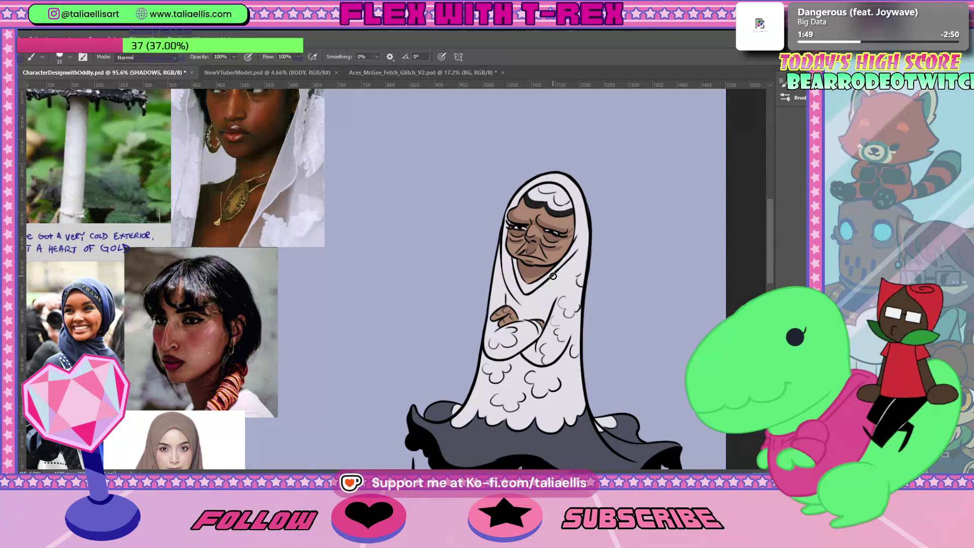
drag(770, 208, 772, 225)
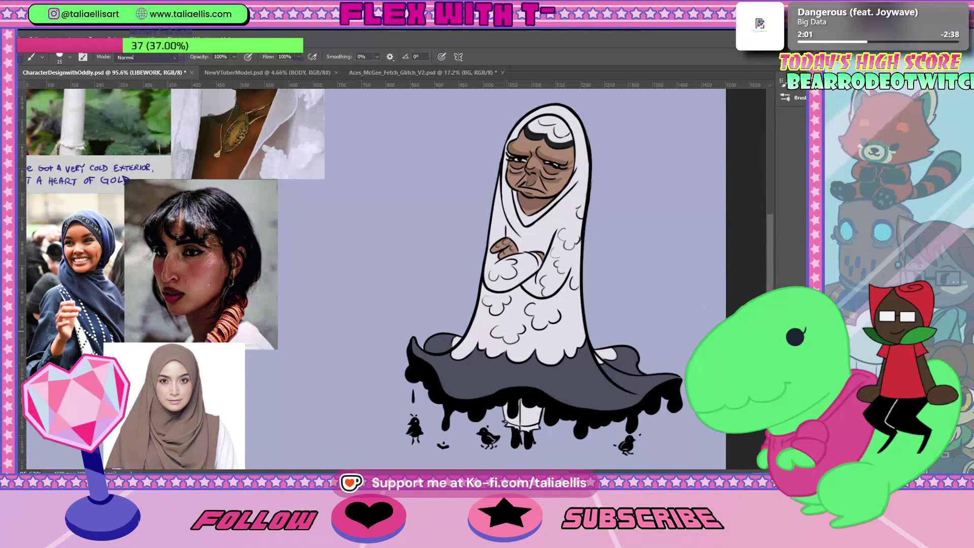
Select all the drawing's layers and rotate them about -1.58°, committing the transform
key(ctrl+alt+a)
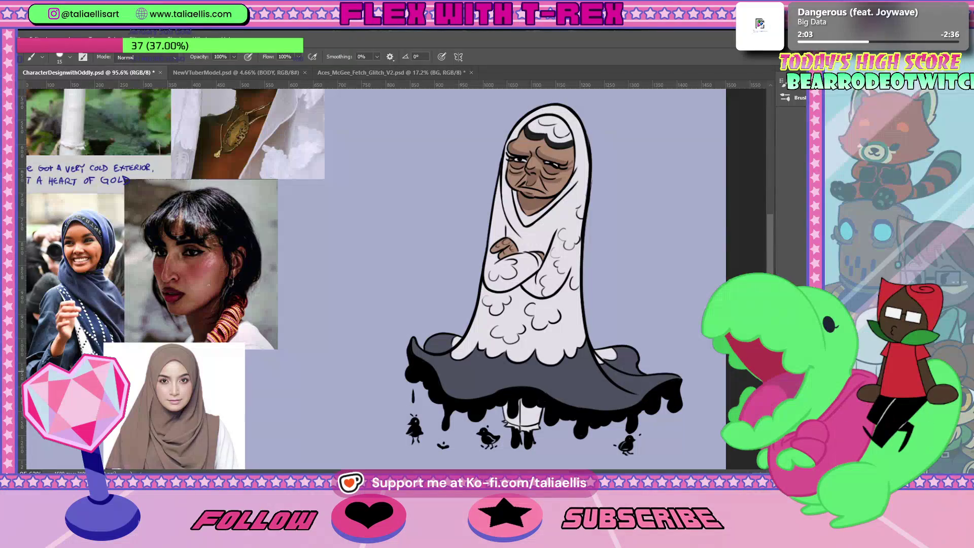
key(ctrl+t)
drag(724, 176, 711, 169)
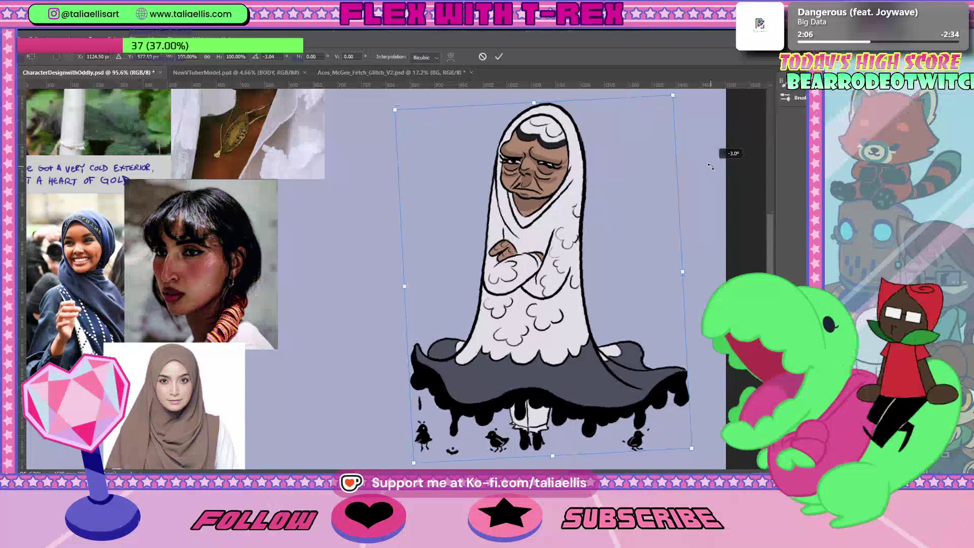
drag(712, 169, 712, 173)
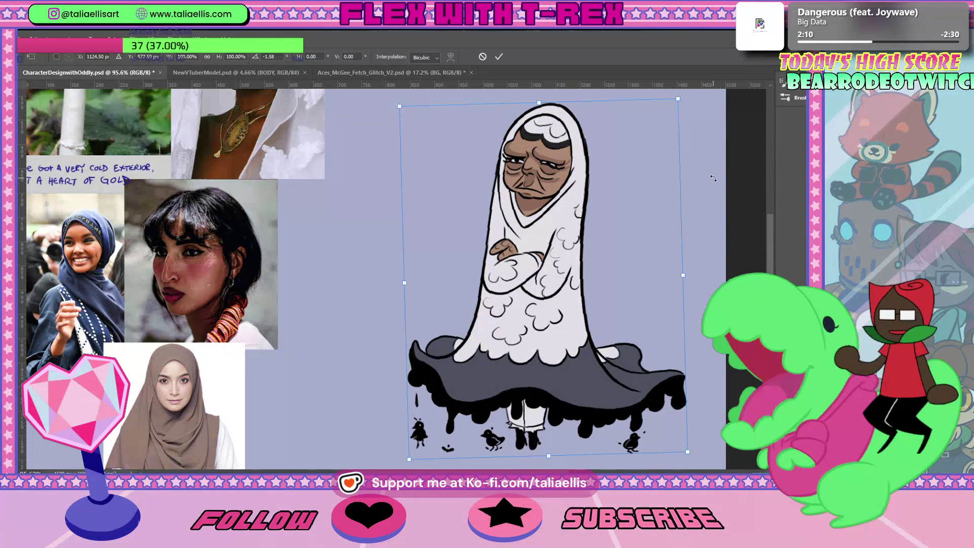
key(Return)
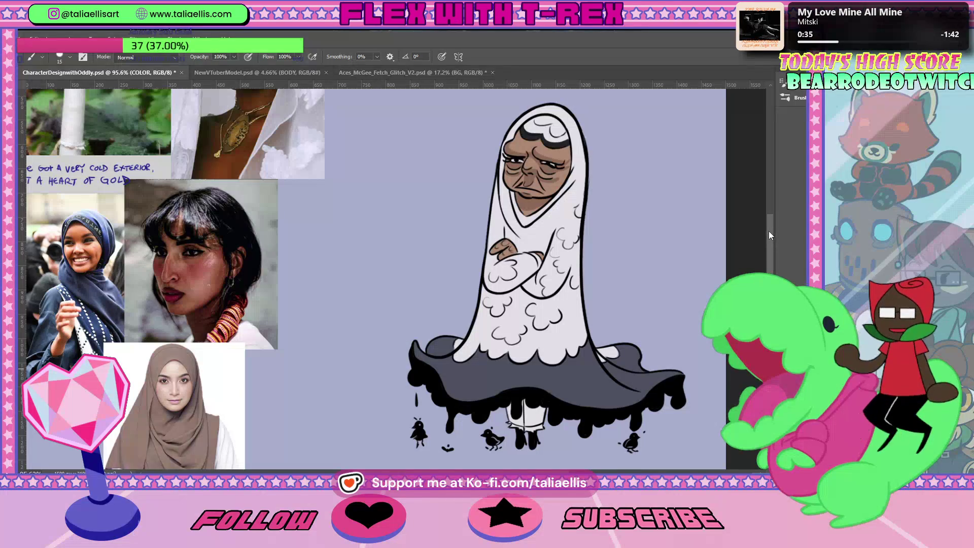
Target the SHADOWS layer and erase a short stroke on it
scroll(768, 226, up, 2)
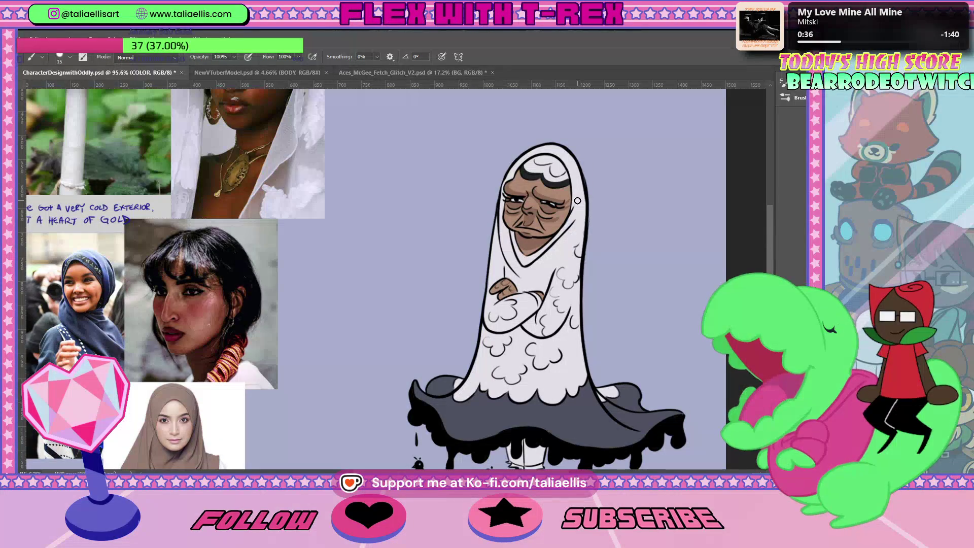
key(alt+])
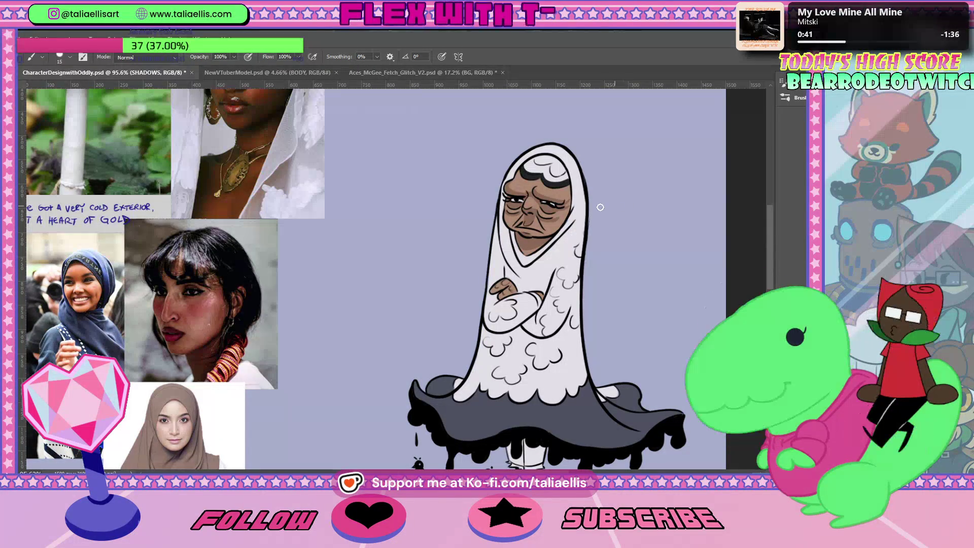
key(e)
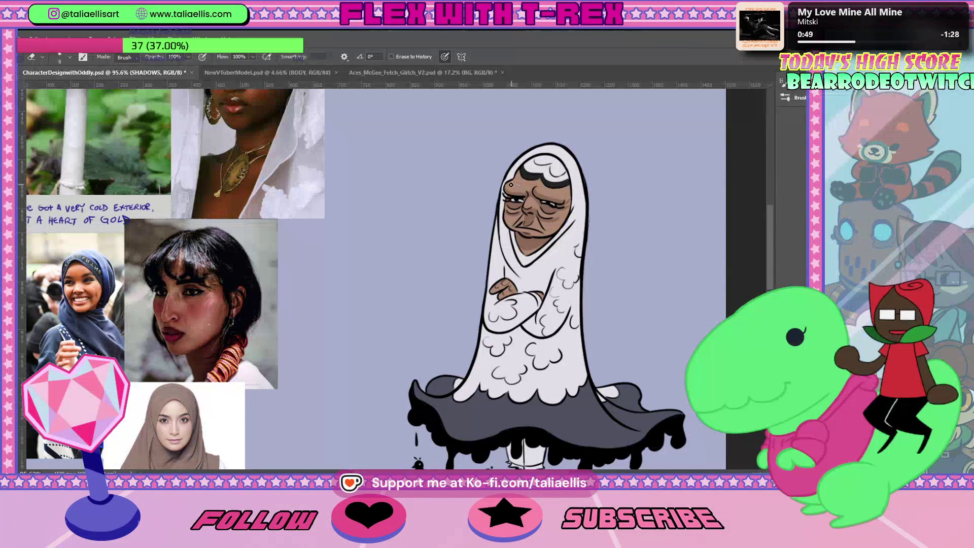
key(b)
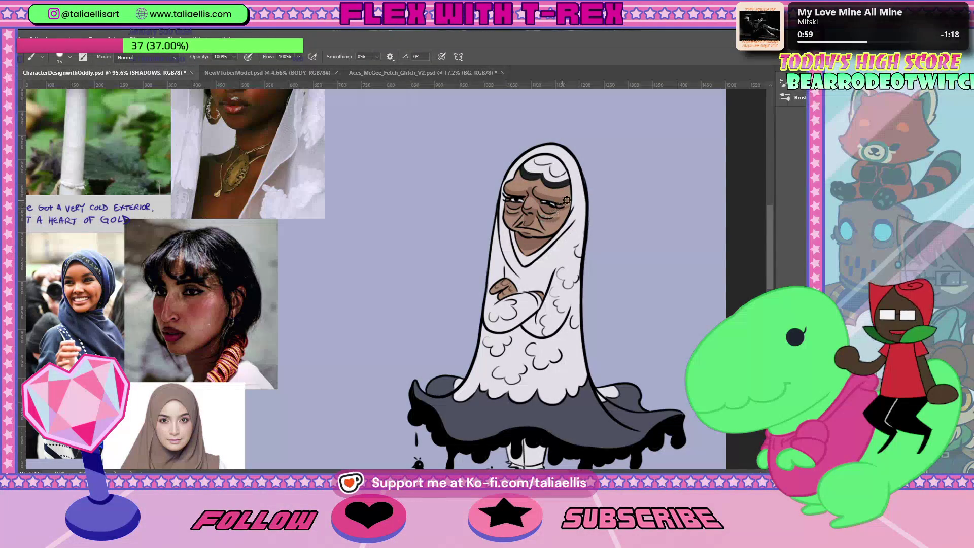
key(e)
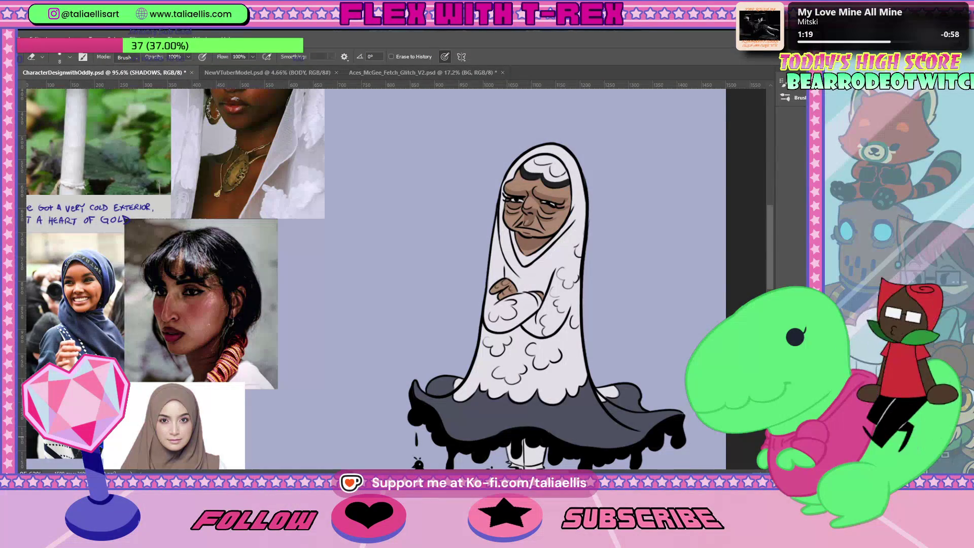
drag(769, 239, 770, 248)
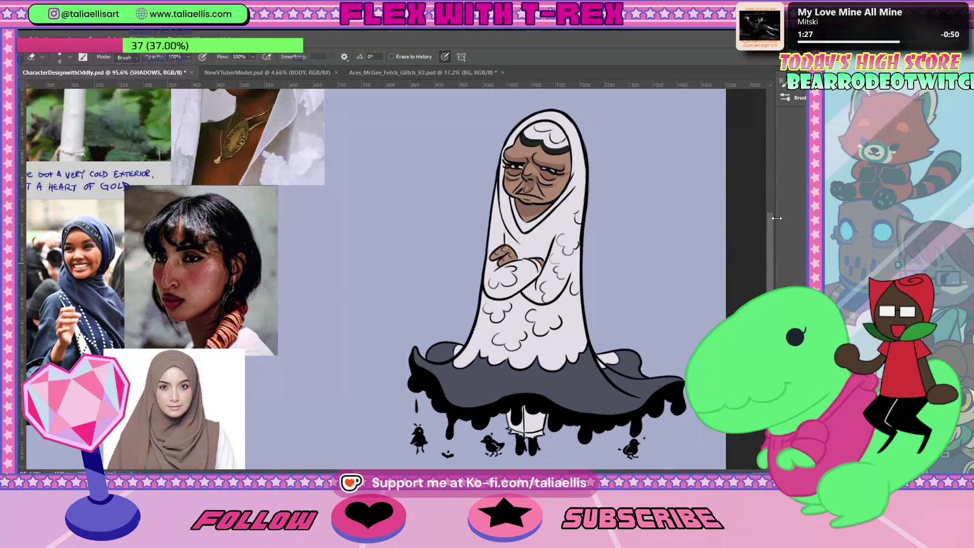
scroll(577, 311, down, 3)
Sample a grey from the drawing and shade both legs under the dripping skirt
key(i)
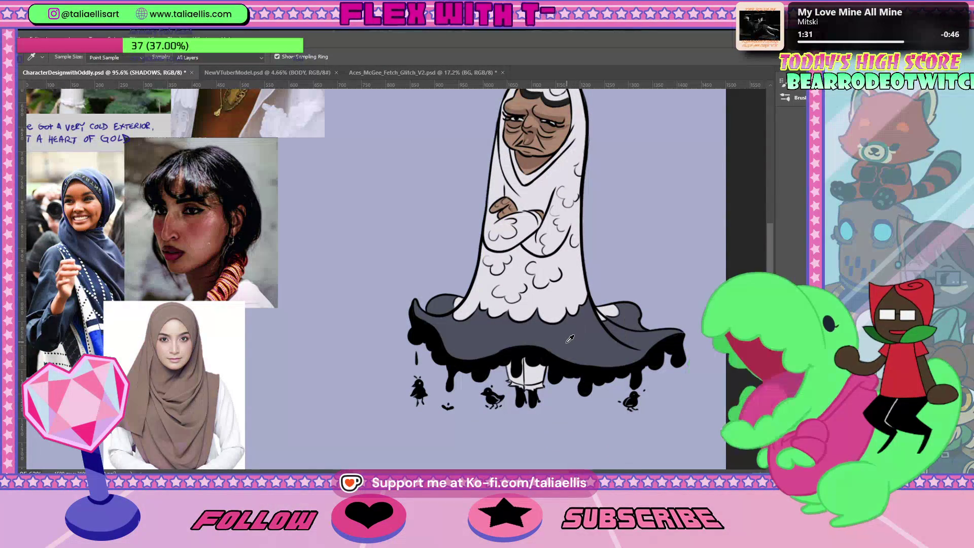
key(b)
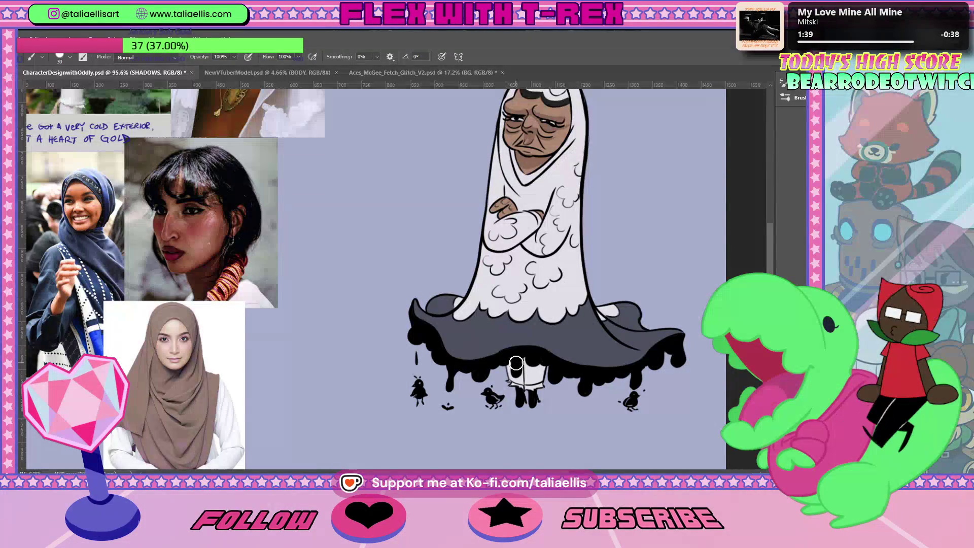
drag(511, 364, 517, 393)
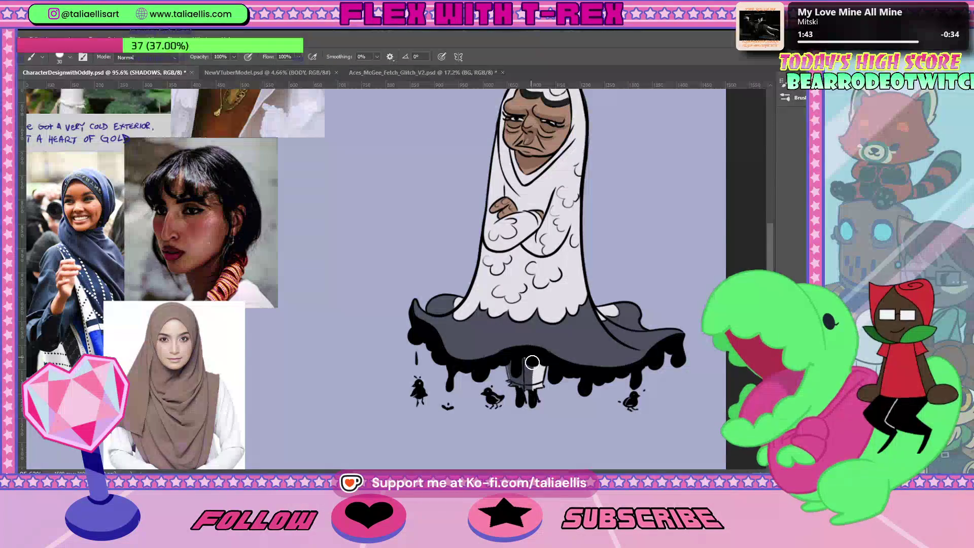
mouse_move(517, 393)
mouse_down()
mouse_move(536, 403)
mouse_move(542, 386)
mouse_up()
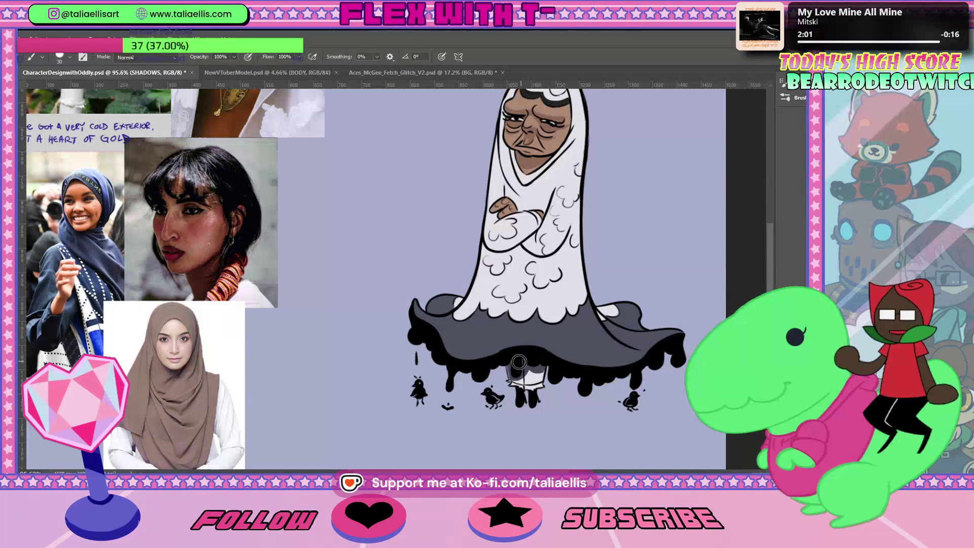
key(i)
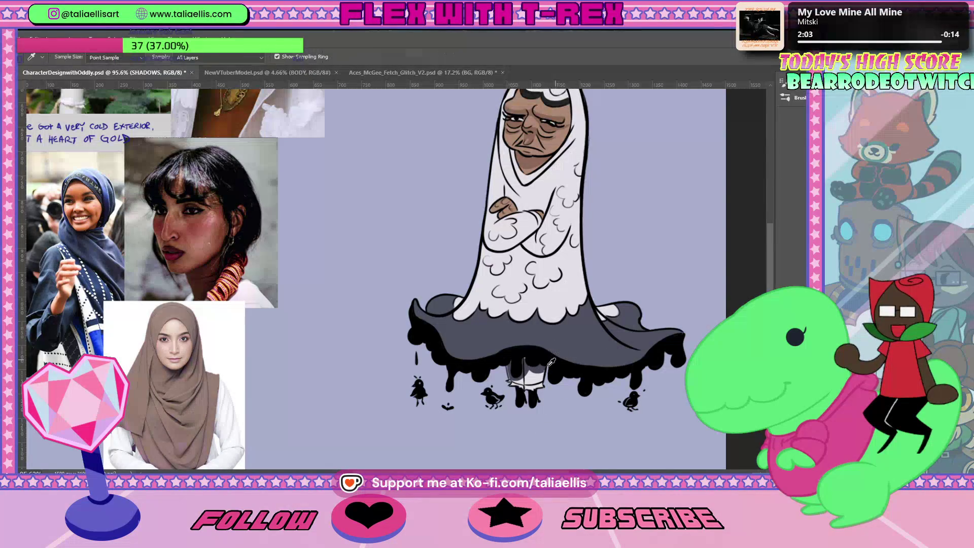
key(b)
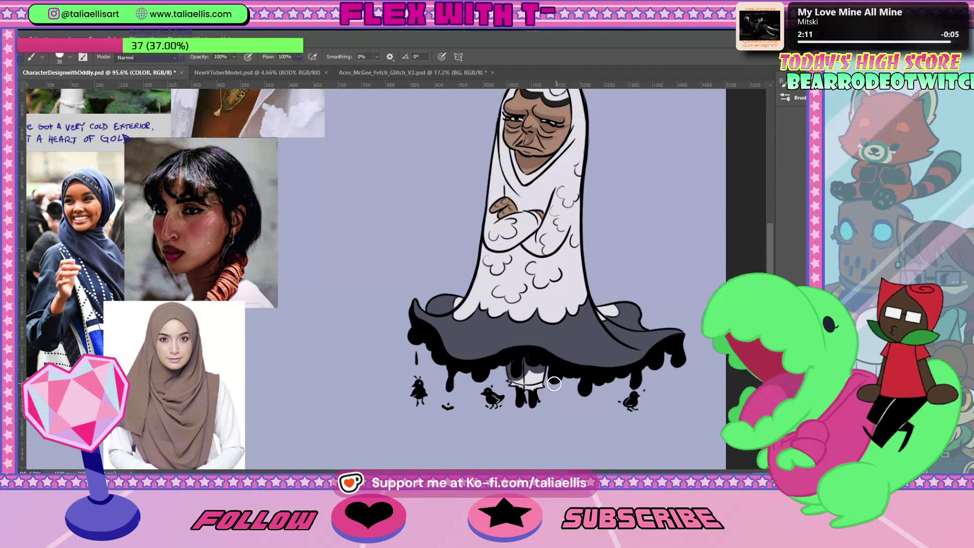
key(i)
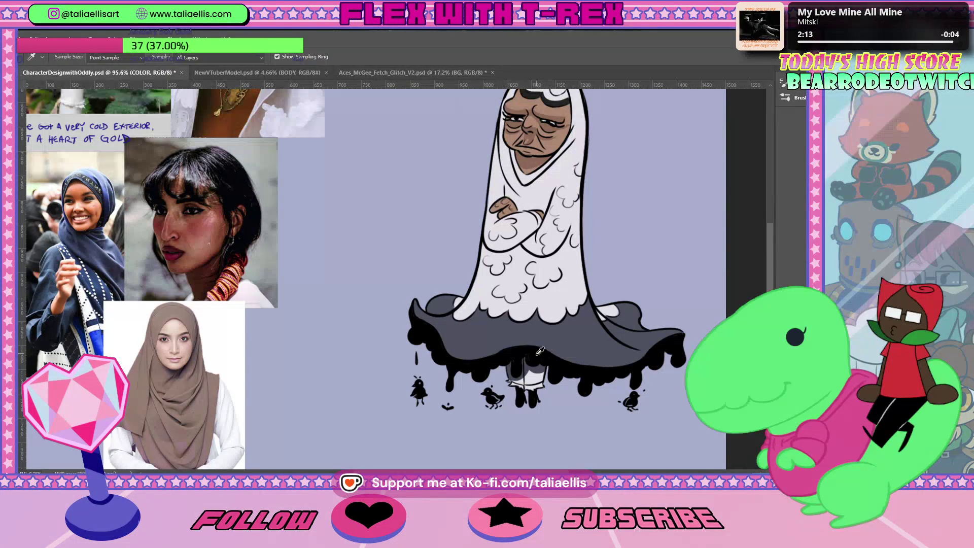
key(b)
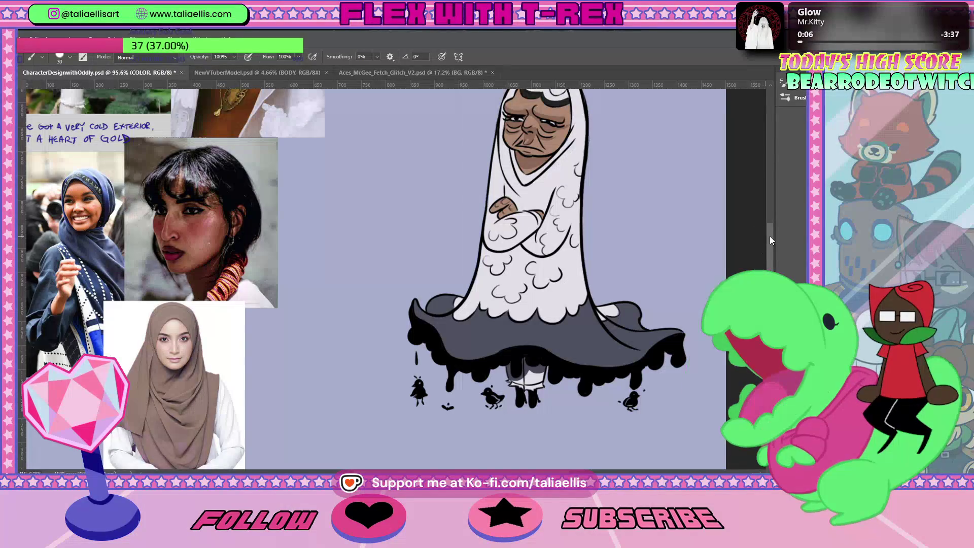
scroll(530, 418, up, 3)
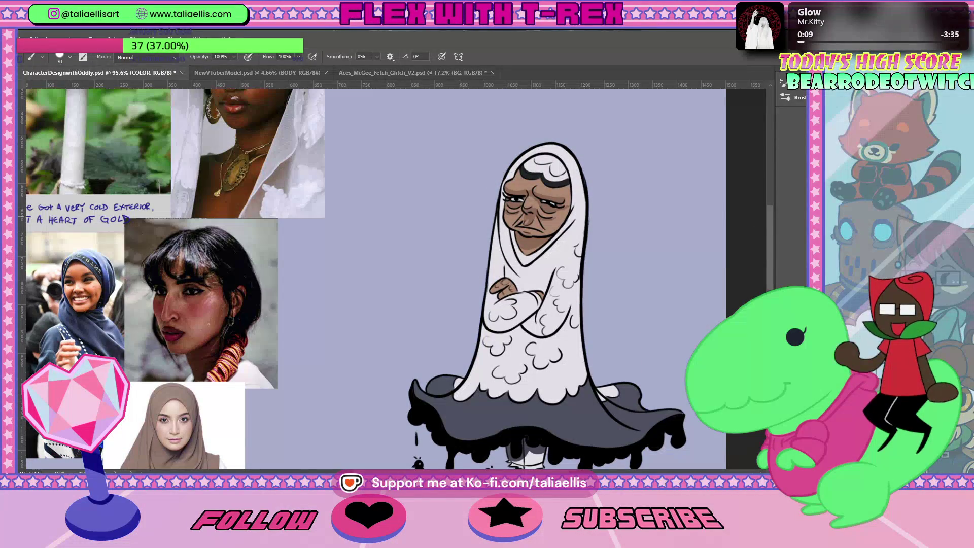
key(ctrl+comma)
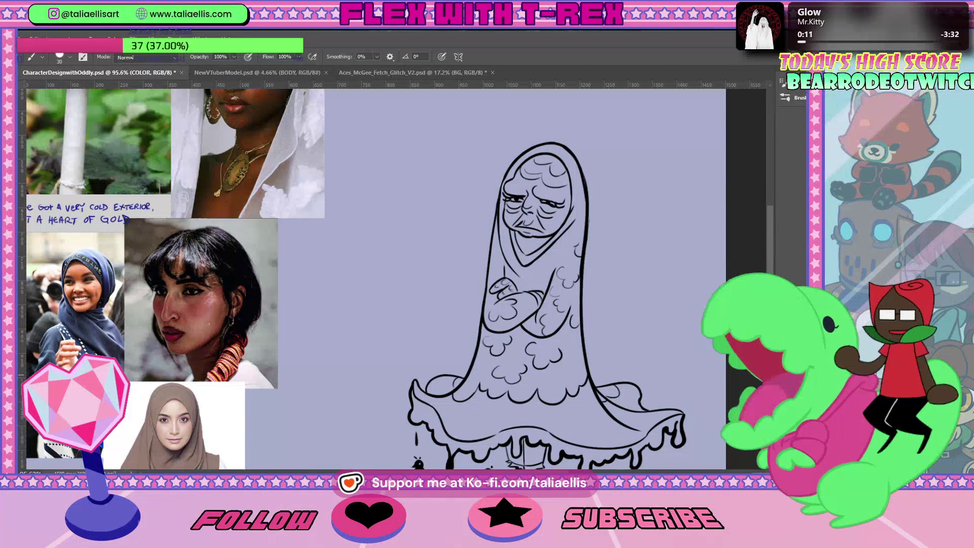
key(ctrl+comma)
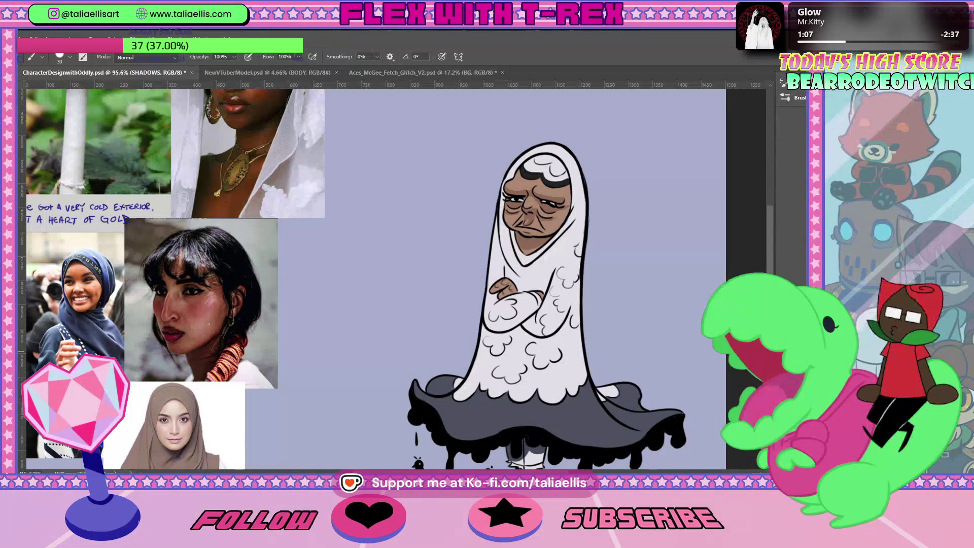
scroll(621, 283, down, 1)
scroll(621, 283, down, 1)
scroll(623, 283, down, 1)
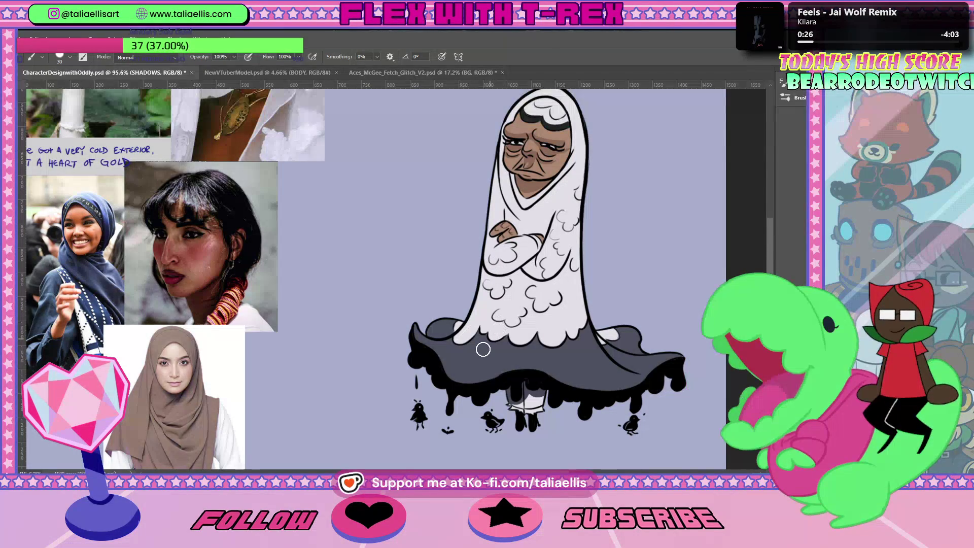
On the COLOR layer, paint sampled grey shading between the robe's cloud ruffles
key(i)
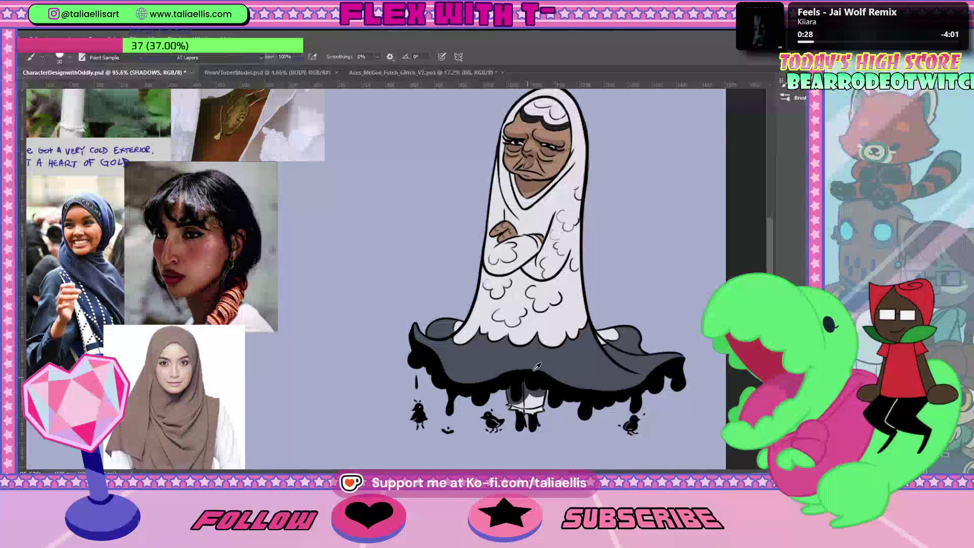
key(alt+bracketleft)
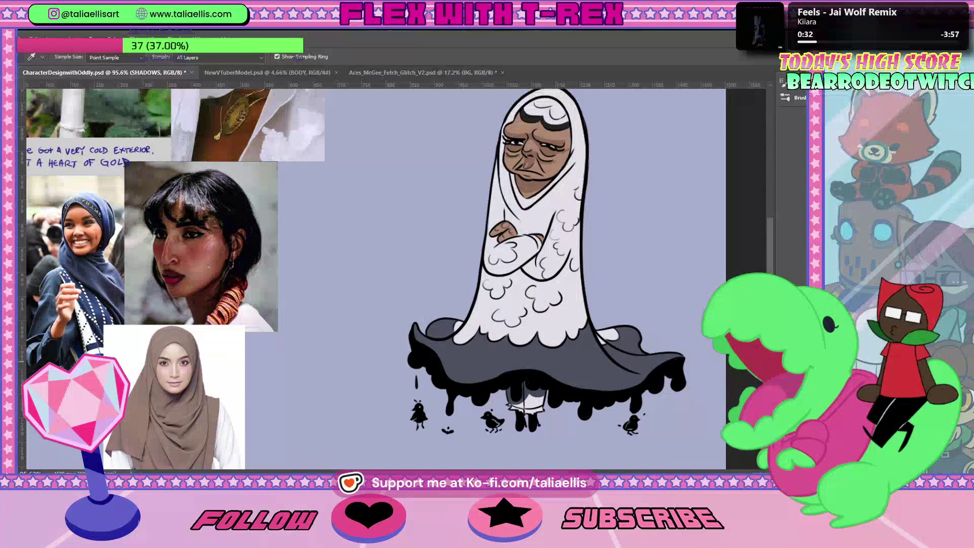
key(b)
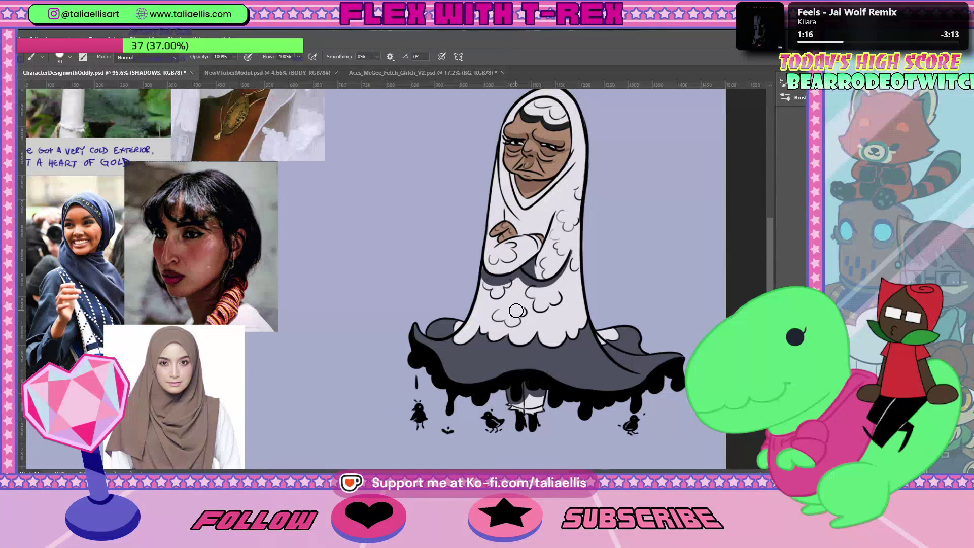
key(i)
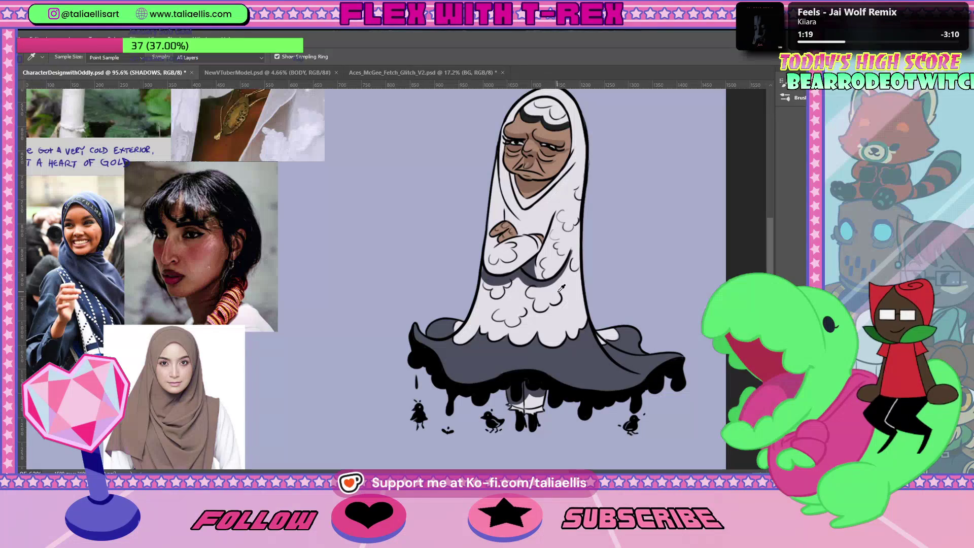
key(b)
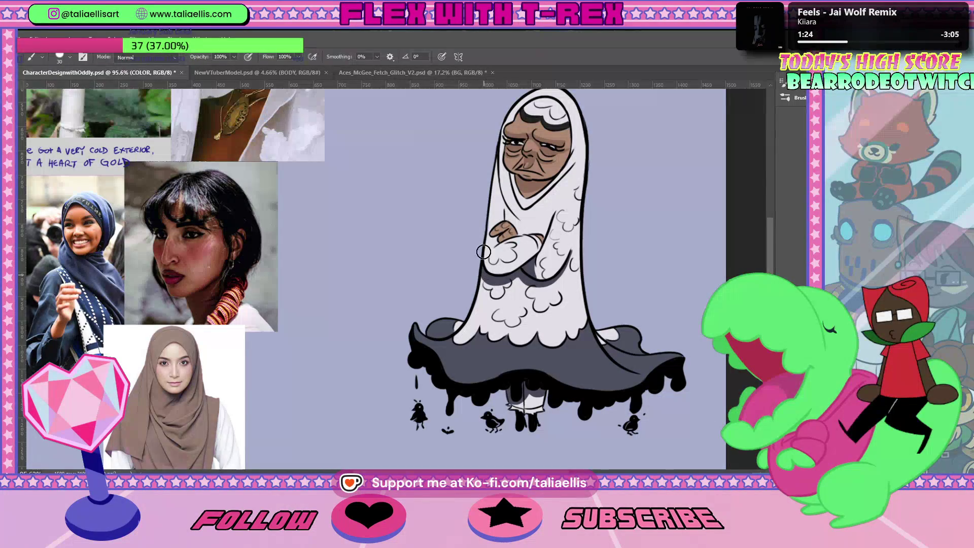
key(ctrl+0)
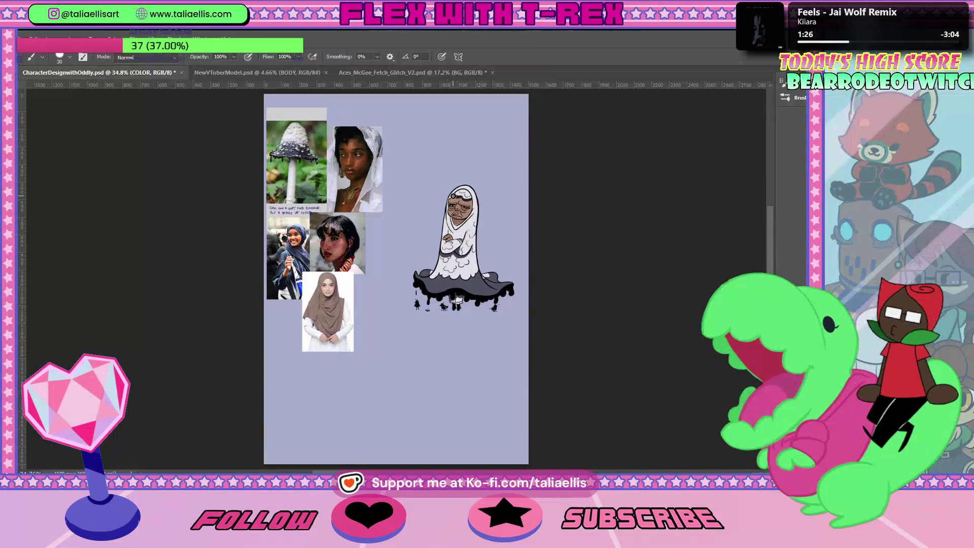
key(ctrl+comma)
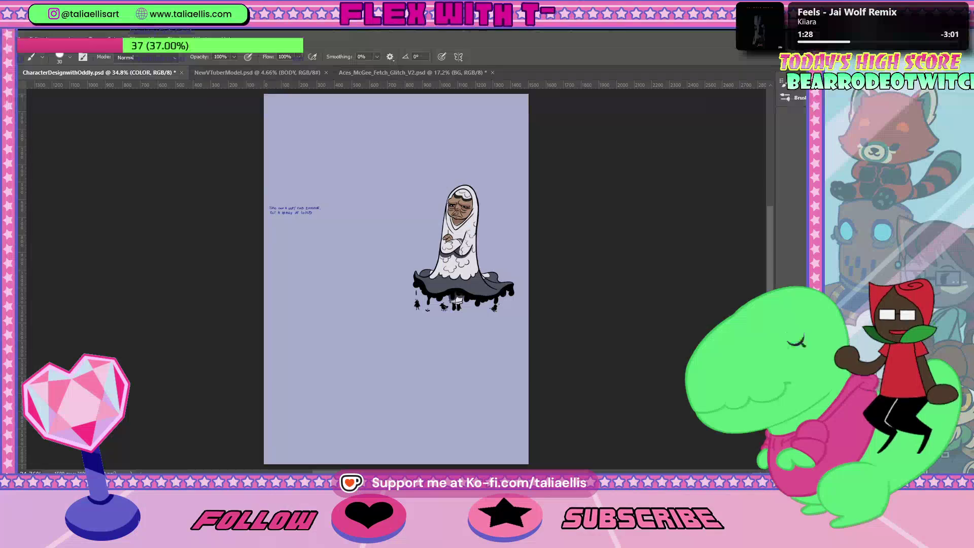
key(ctrl+comma)
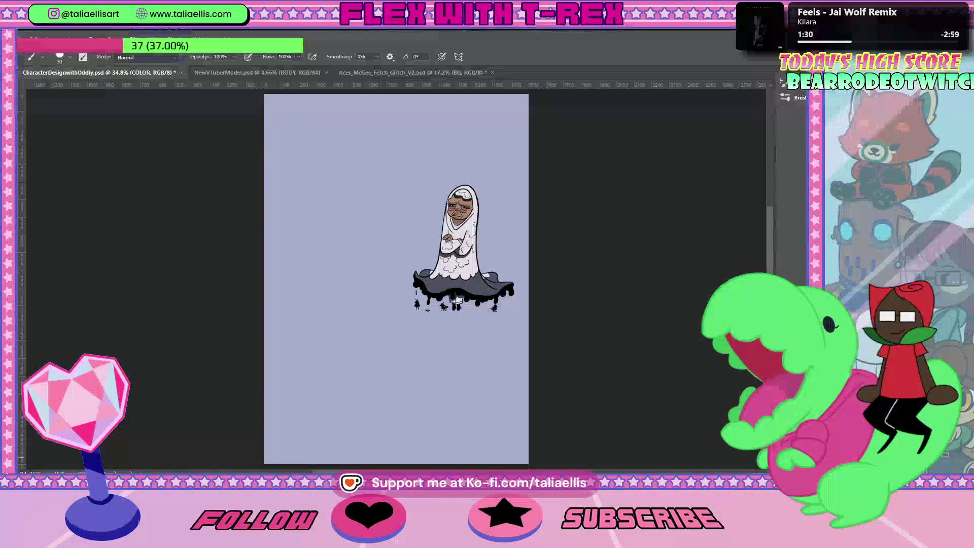
key(ctrl+comma)
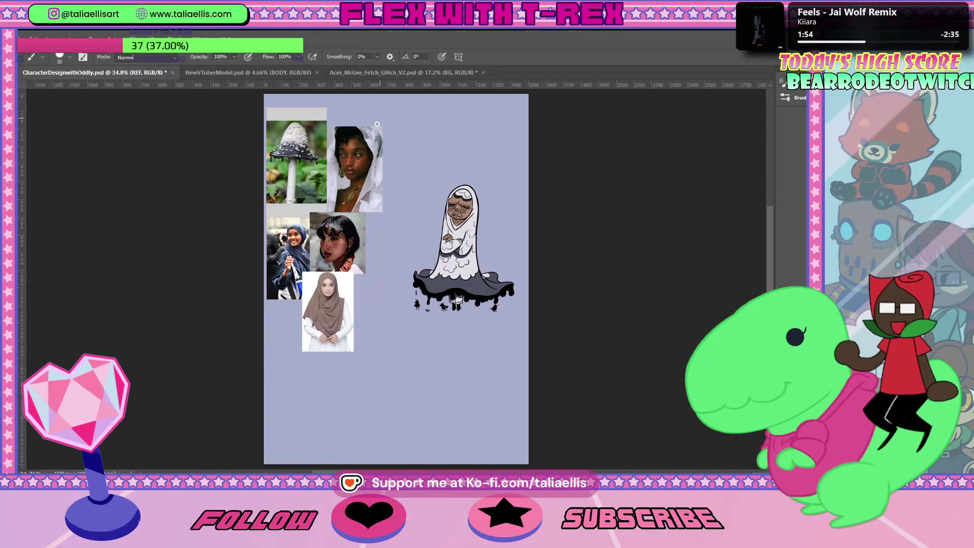
Lasso the mushroom photo onto its own layer and move it beside the ghost
key(l)
drag(330, 108, 326, 202)
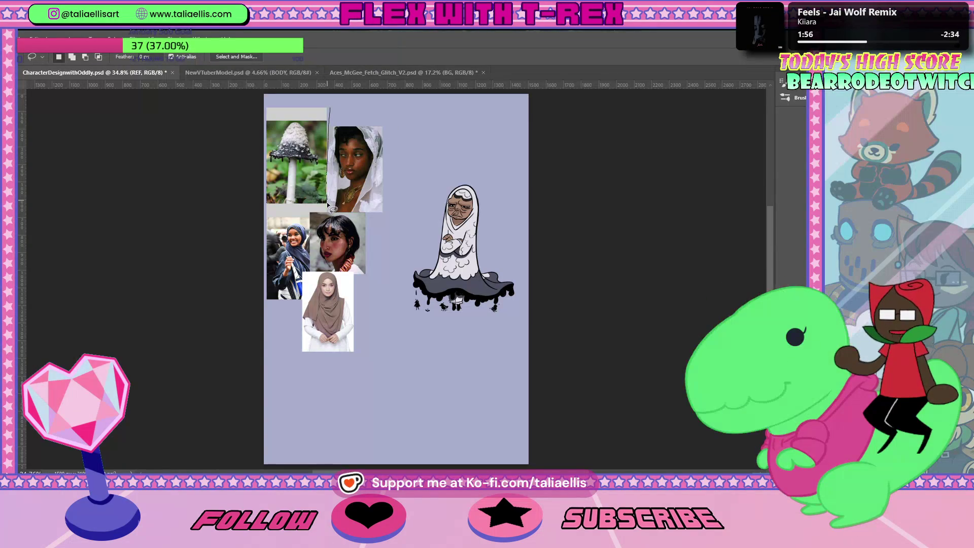
drag(254, 175, 265, 107)
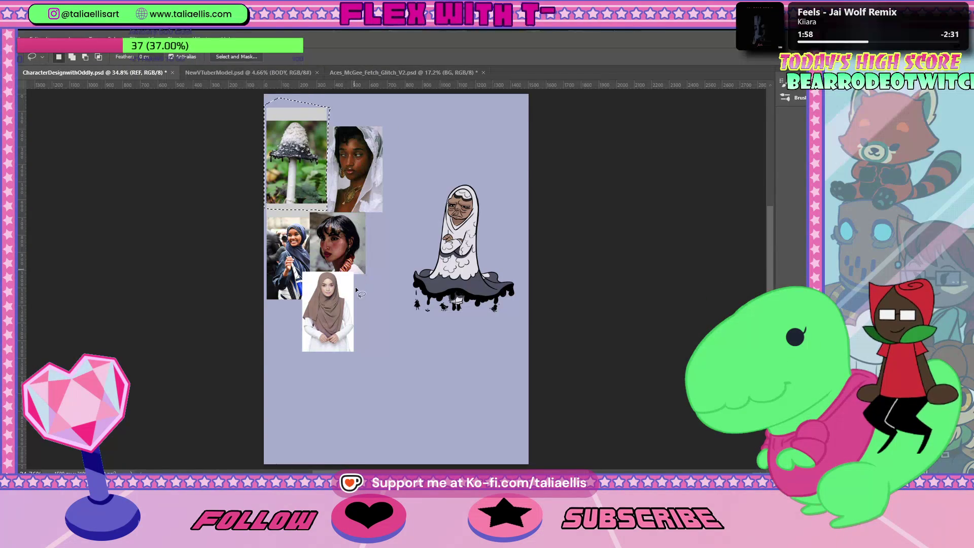
key(Delete)
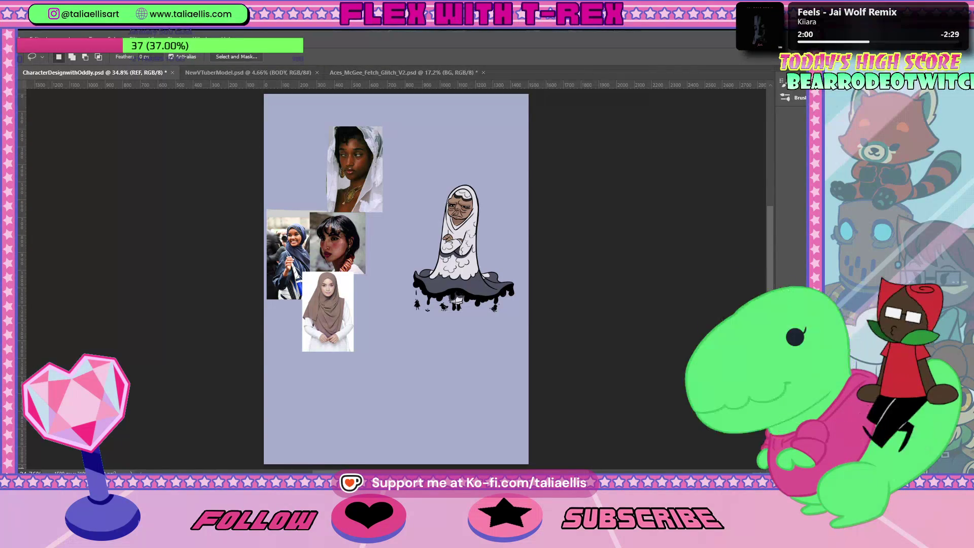
key(ctrl+v)
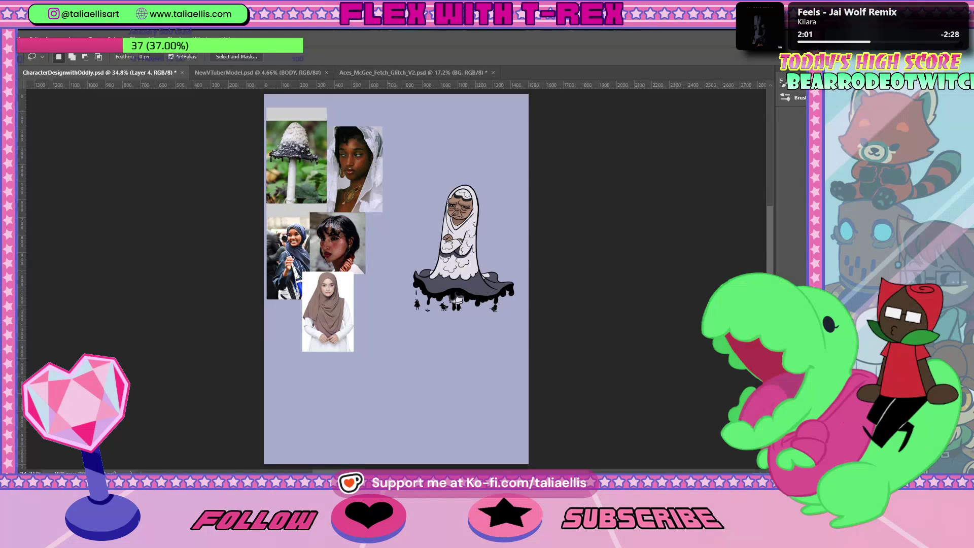
key(ctrl+t)
mouse_move(292, 197)
mouse_down()
mouse_move(377, 302)
mouse_move(411, 248)
mouse_up()
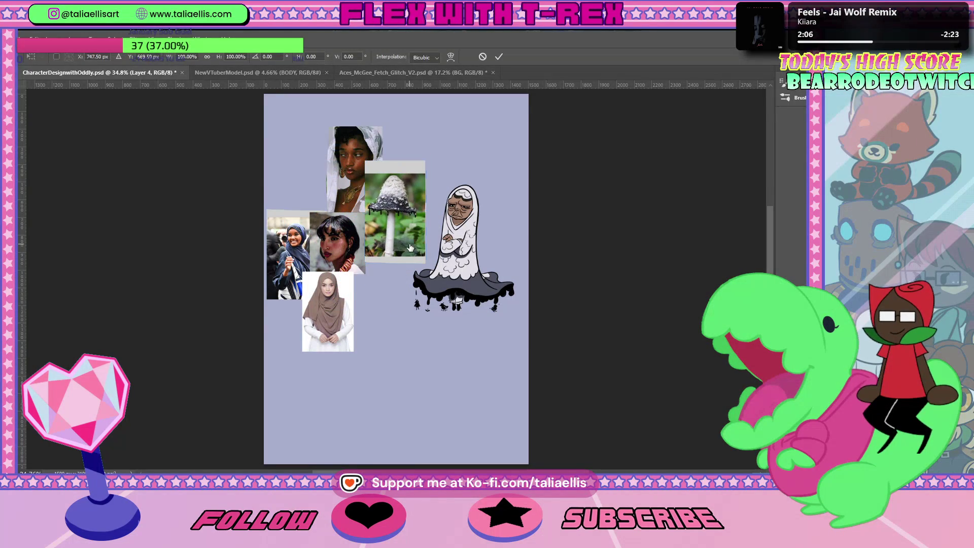
key(Return)
Hide the portrait reference photos, shift mushroom photo and ghost left, and zoom in
key(ctrl+comma)
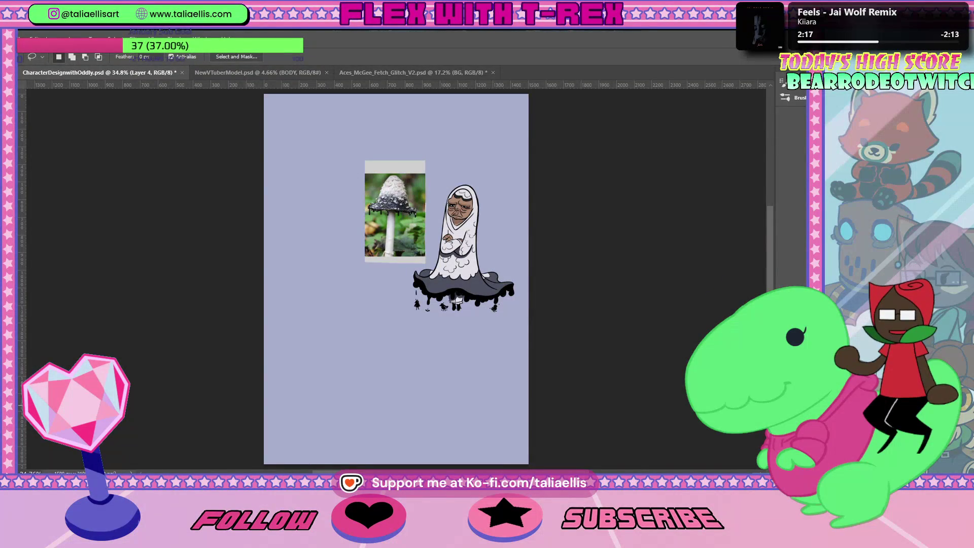
key(ctrl+t)
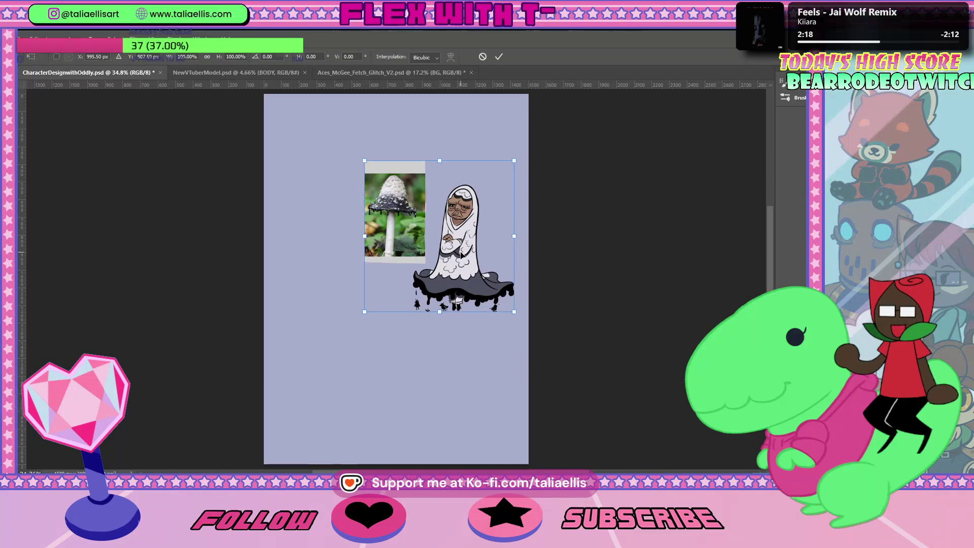
drag(461, 254, 421, 265)
key(Return)
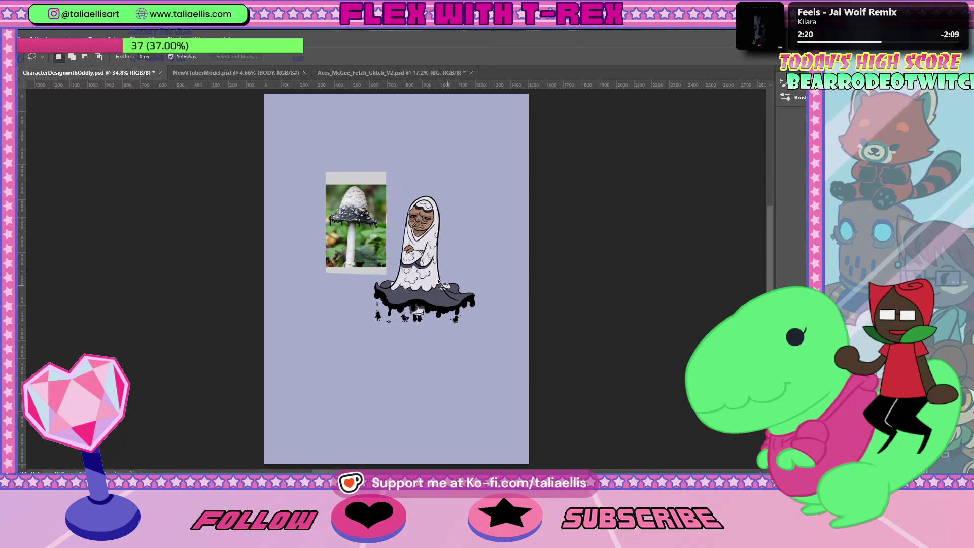
key(z)
drag(411, 214, 447, 218)
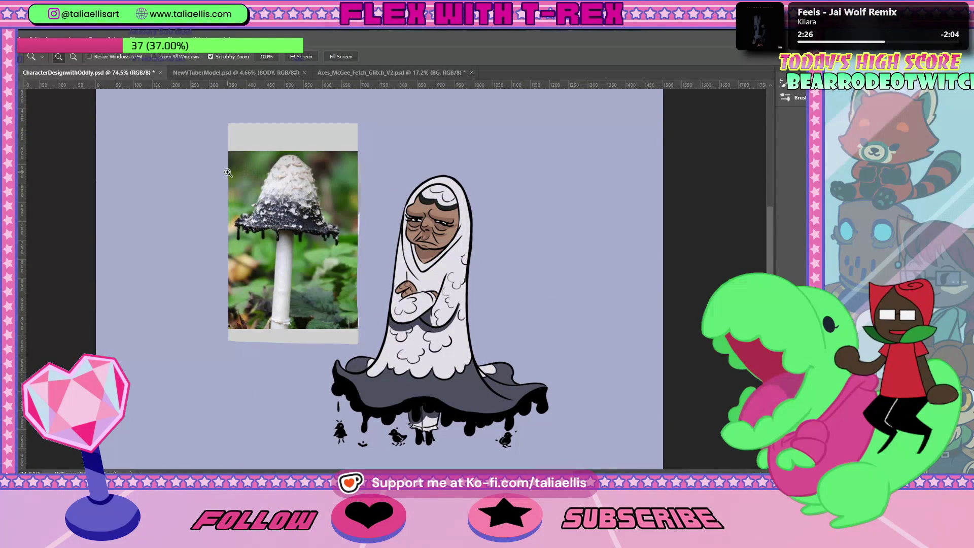
Snip the mushroom woman with her inky-cap photo, then add an empty Layer 2
key(super+shift+s)
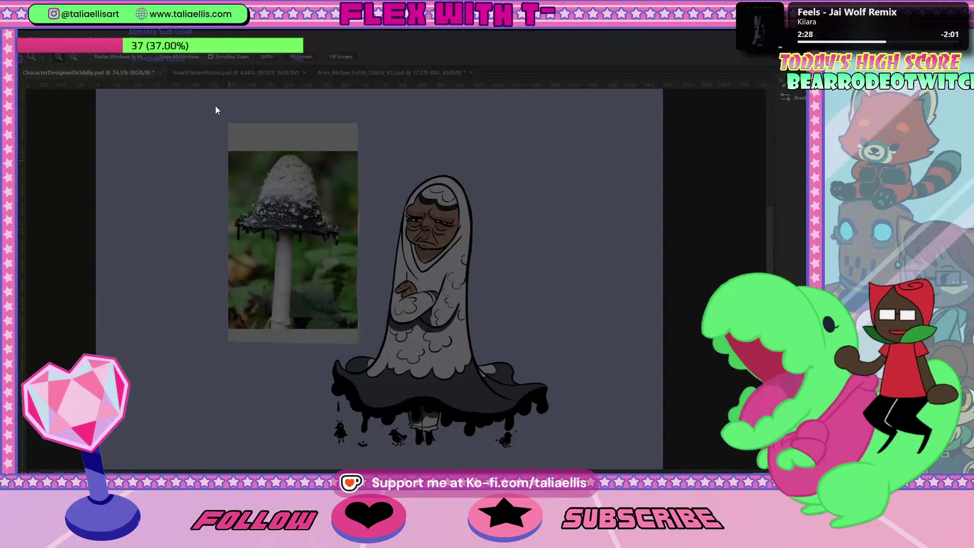
drag(215, 106, 601, 463)
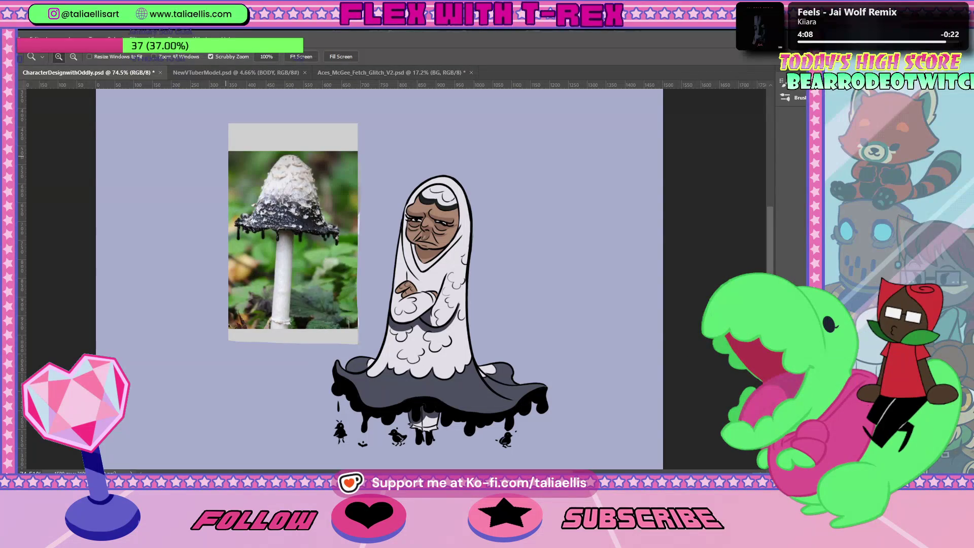
key(ctrl+shift+alt+n)
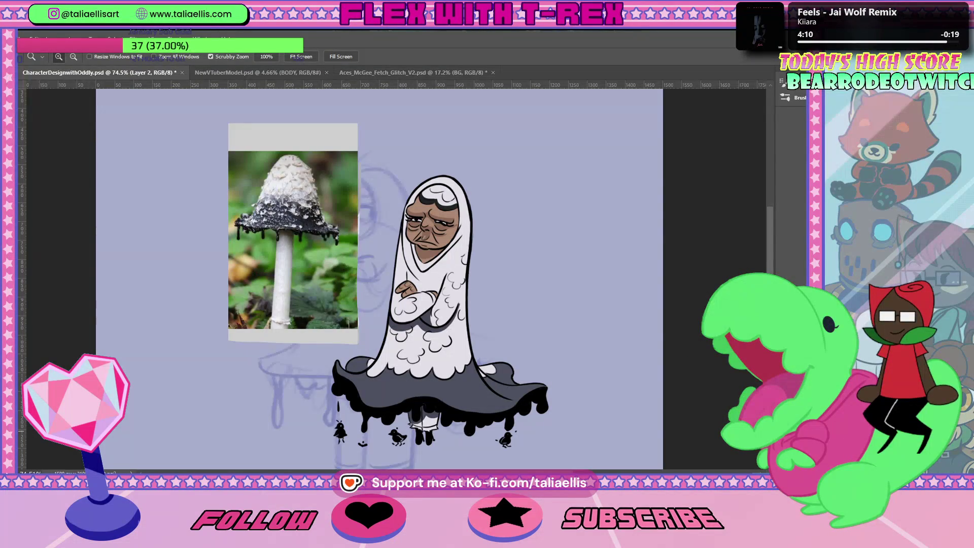
Paste the note 'She got a very cold exterior, but a heart of gold' and target the NOTES layer
key(ctrl+v)
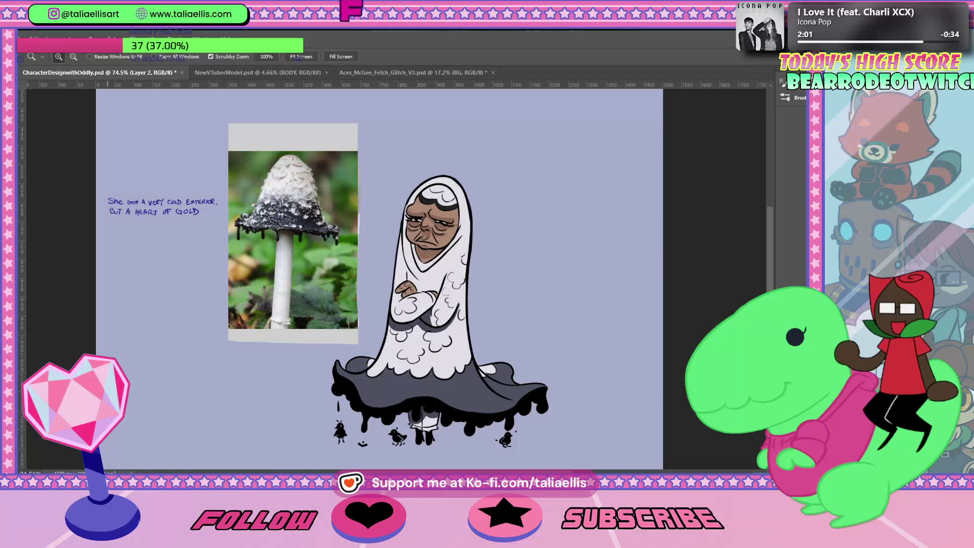
key(alt+bracketright)
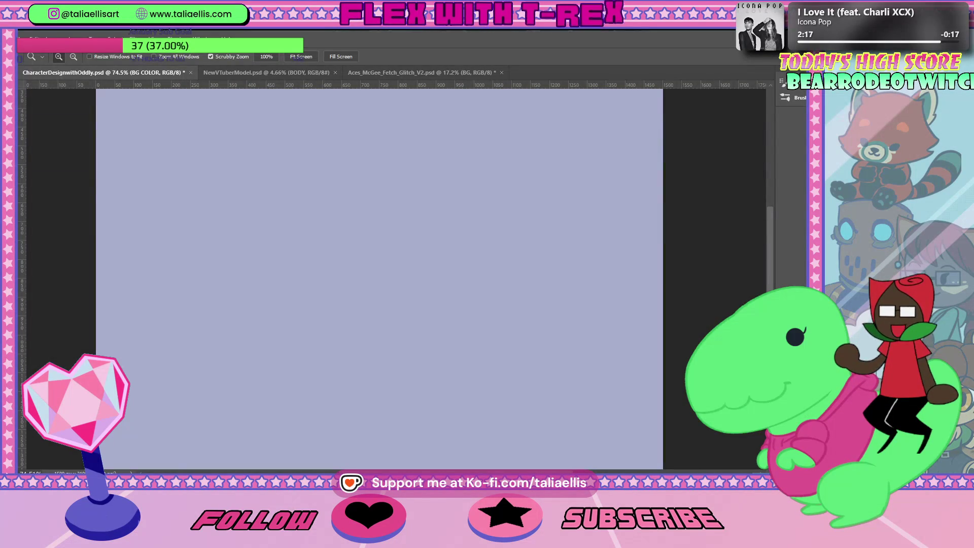
Paste the fungus photo scaled to 524×524 px at top-left, then paste the ghost artwork
key(ctrl+v)
key(ctrl+t)
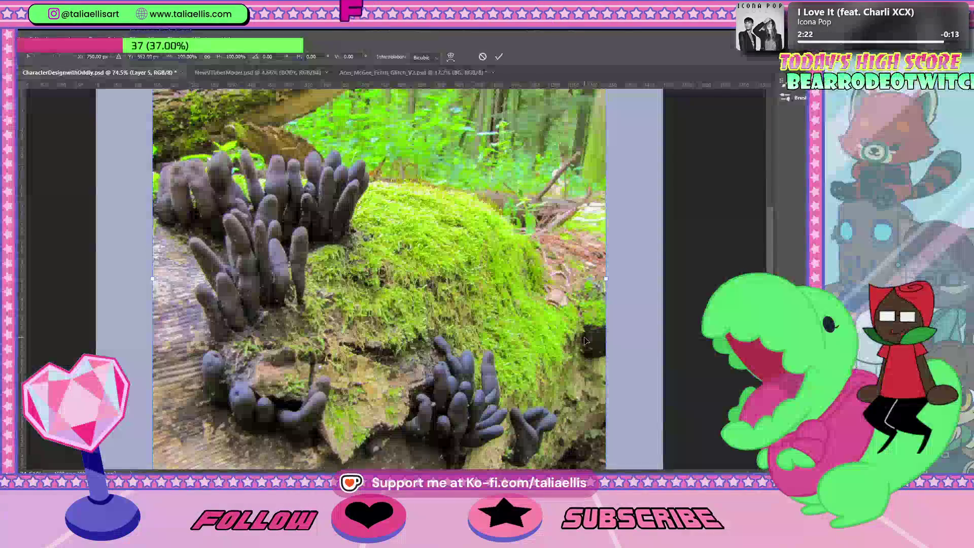
key(ctrl+minus)
key(ctrl+minus)
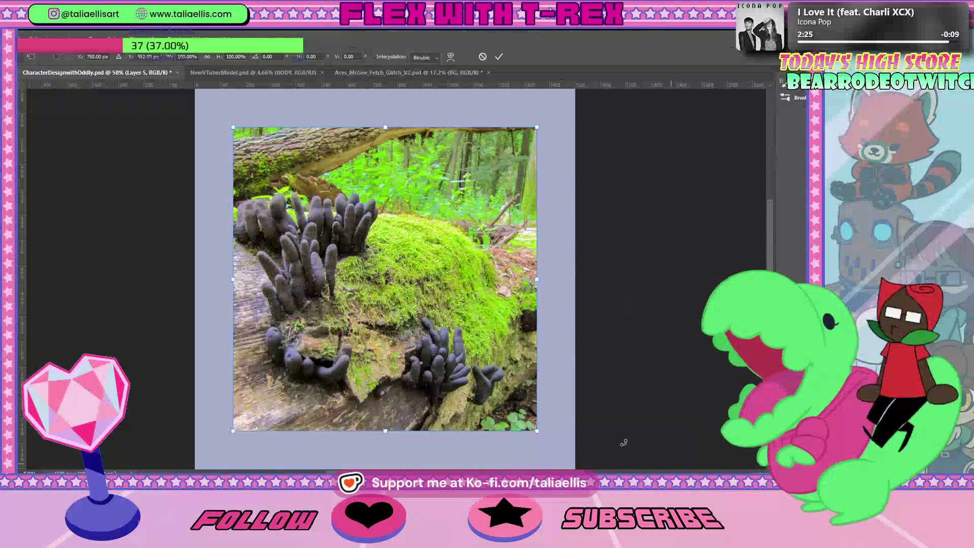
mouse_move(537, 430)
mouse_down()
mouse_move(371, 252)
mouse_move(401, 283)
mouse_up()
key(Return)
key(z)
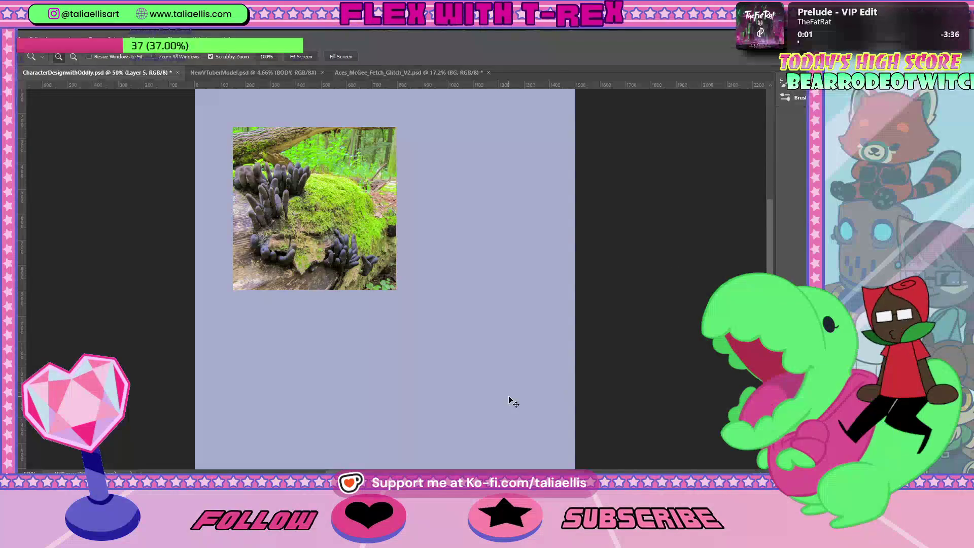
key(ctrl+v)
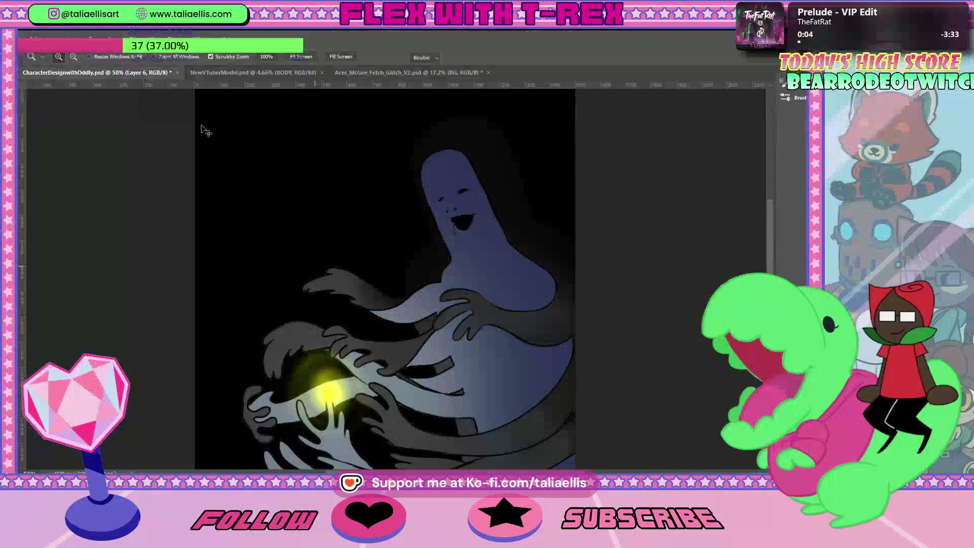
Shrink the ghost artwork, place it beside the fungus photo, and zoom in on the pair
key(ctrl+t)
key(ctrl+minus)
key(ctrl+minus)
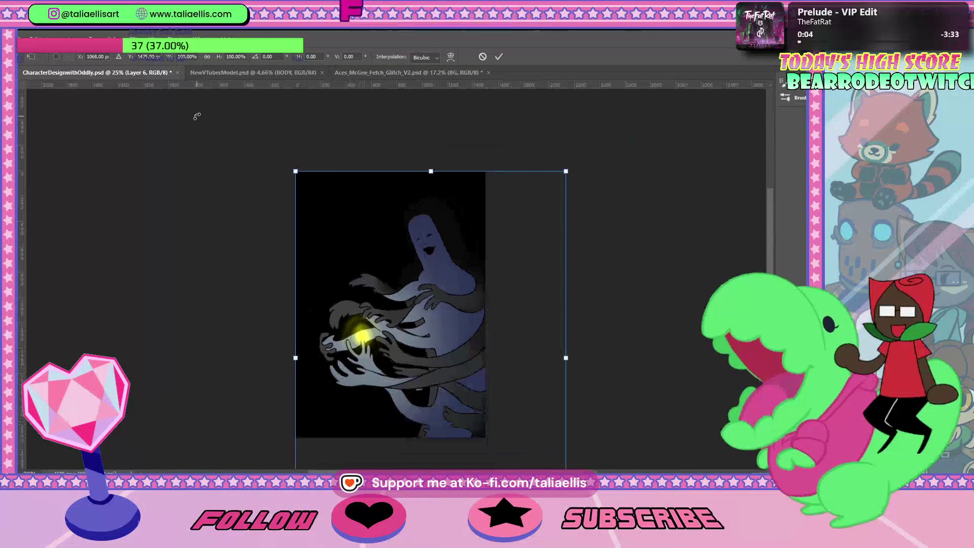
drag(293, 170, 400, 304)
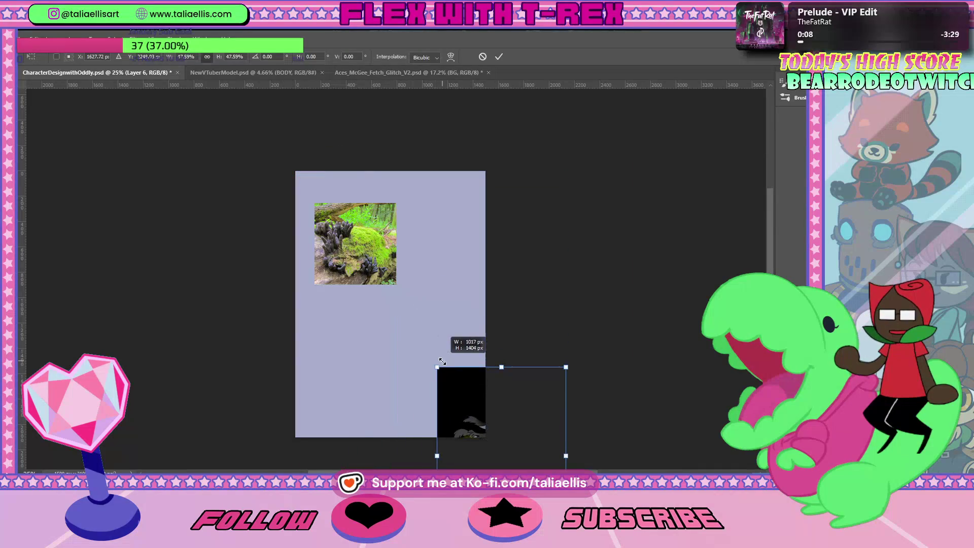
drag(462, 334, 412, 235)
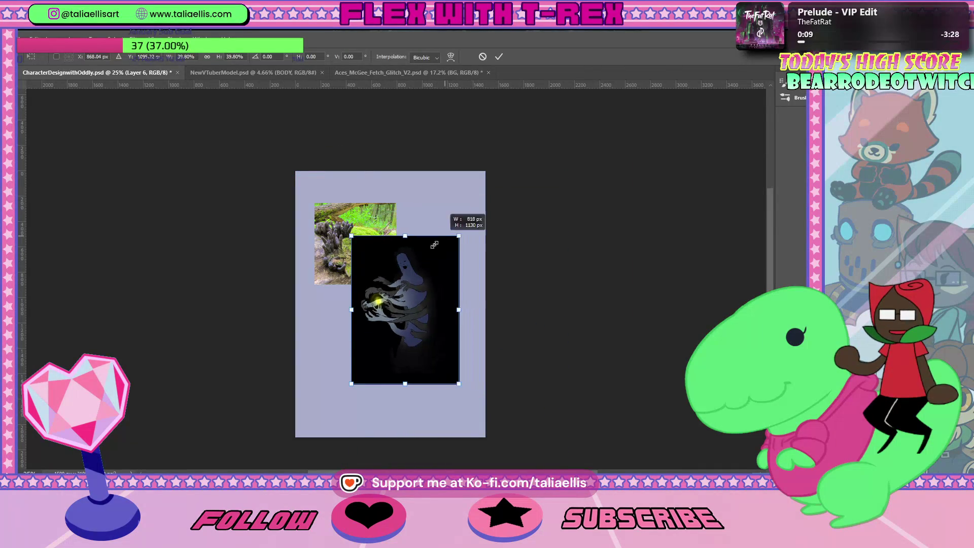
drag(477, 208, 430, 270)
drag(395, 334, 425, 255)
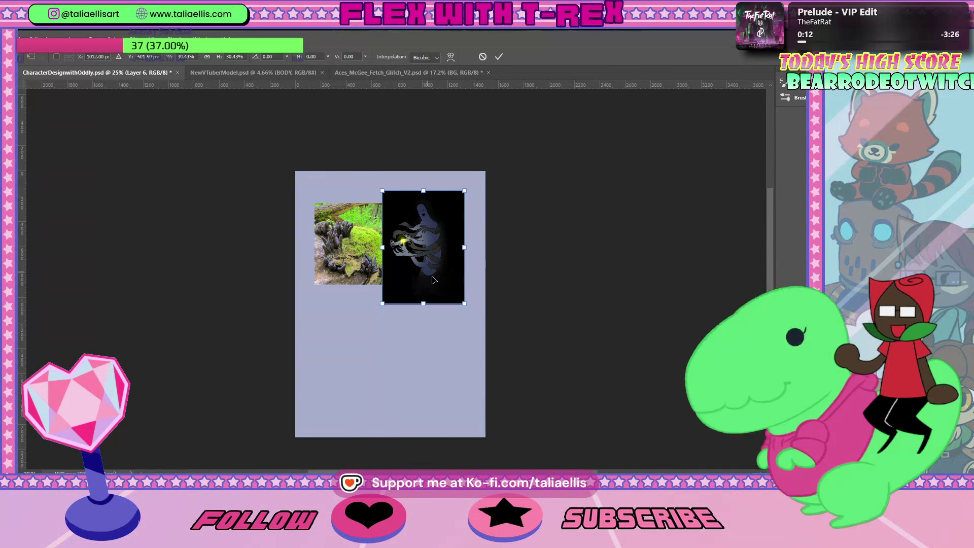
key(Return)
key(z)
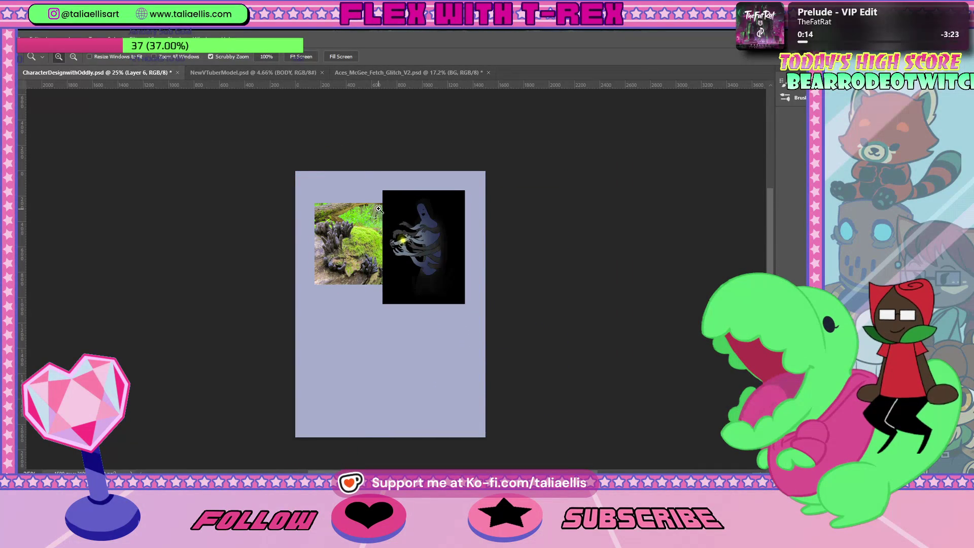
drag(378, 209, 446, 344)
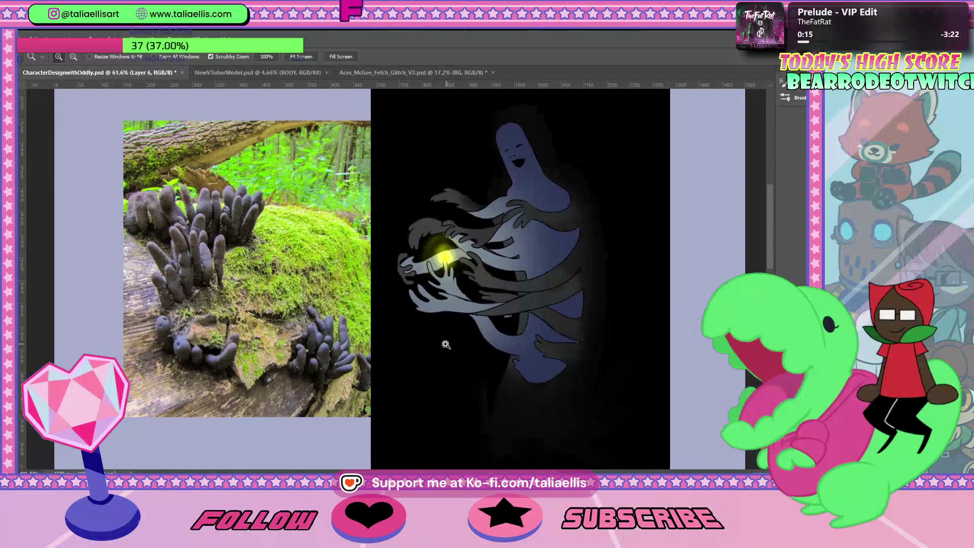
mouse_move(446, 345)
mouse_down()
mouse_move(289, 323)
mouse_move(304, 323)
mouse_up()
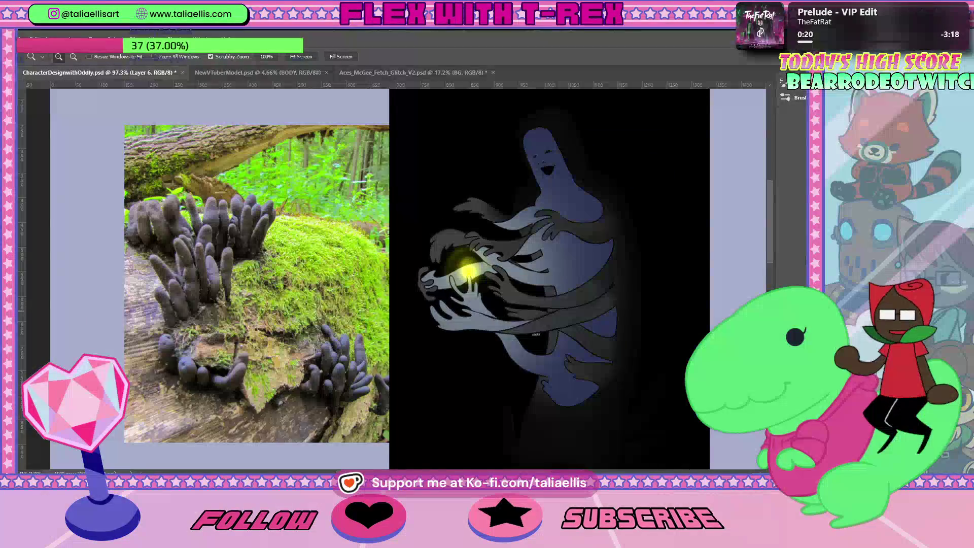
scroll(770, 231, up, 1)
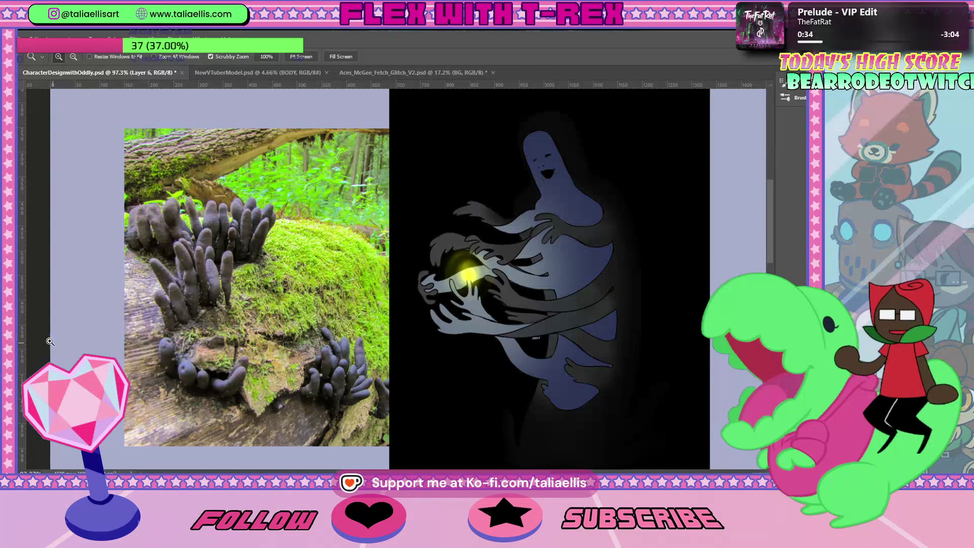
drag(219, 261, 666, 301)
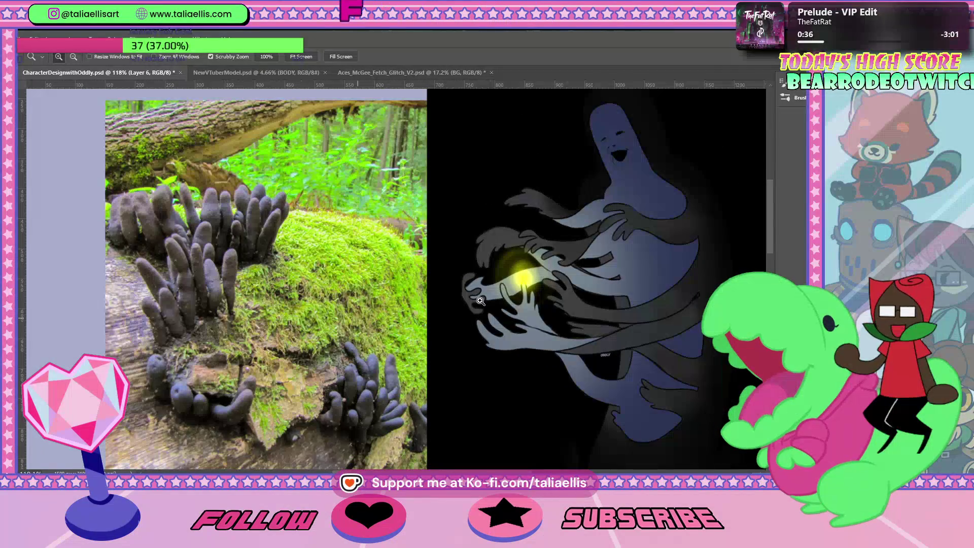
scroll(666, 301, up, 1)
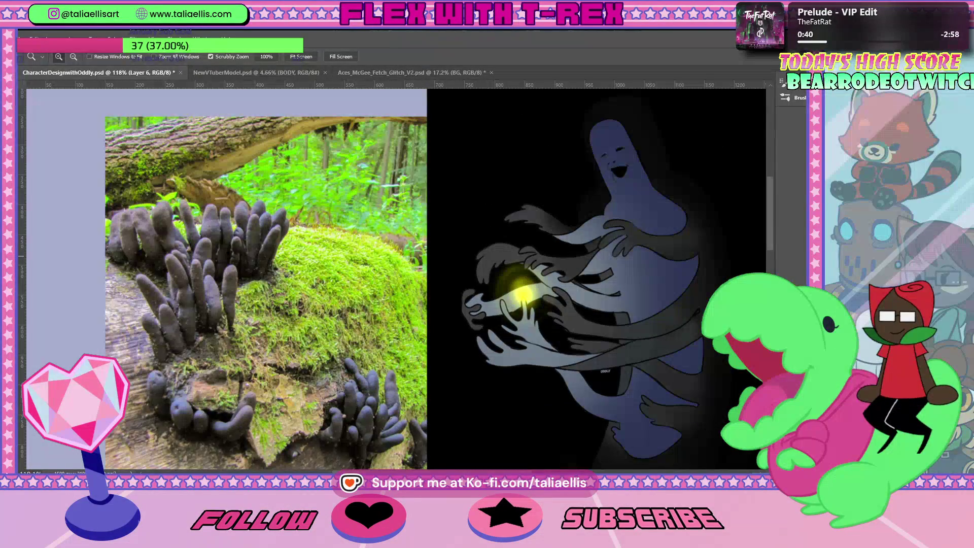
mouse_move(666, 199)
mouse_down()
mouse_move(679, 175)
mouse_move(686, 181)
mouse_up()
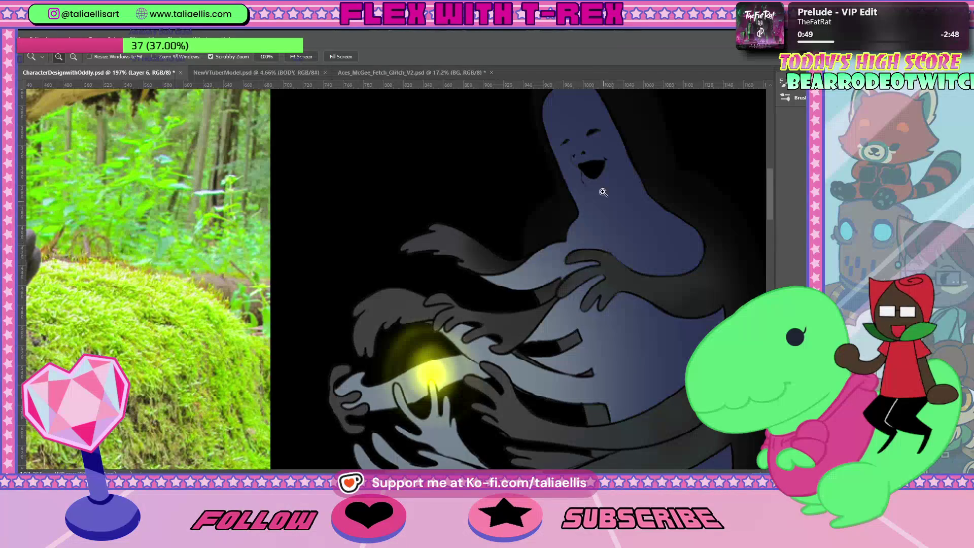
drag(618, 176, 435, 275)
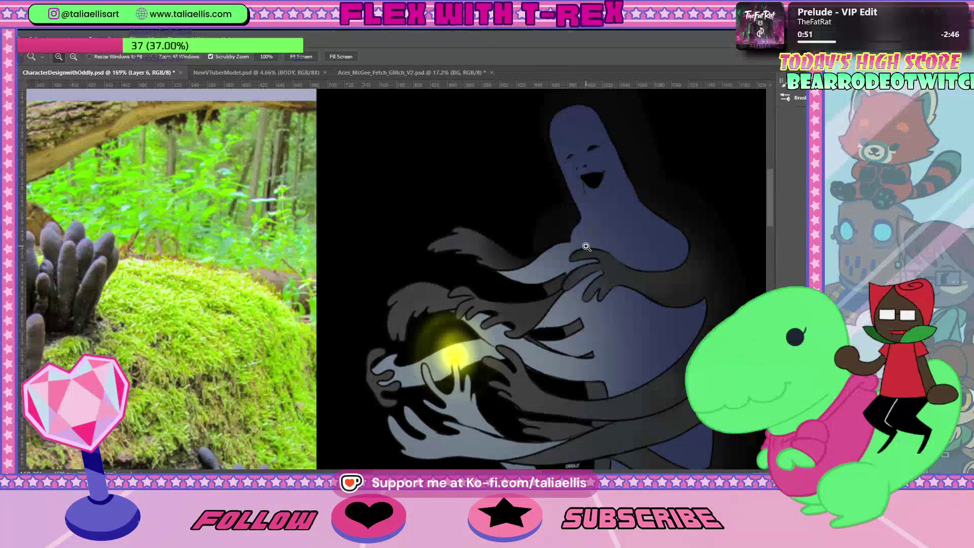
scroll(597, 247, up, 1)
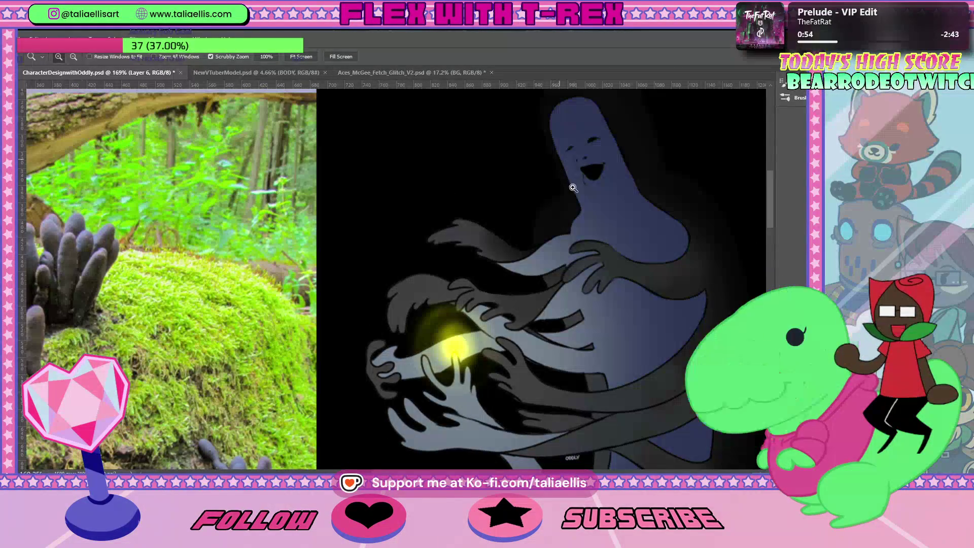
scroll(618, 159, up, 3)
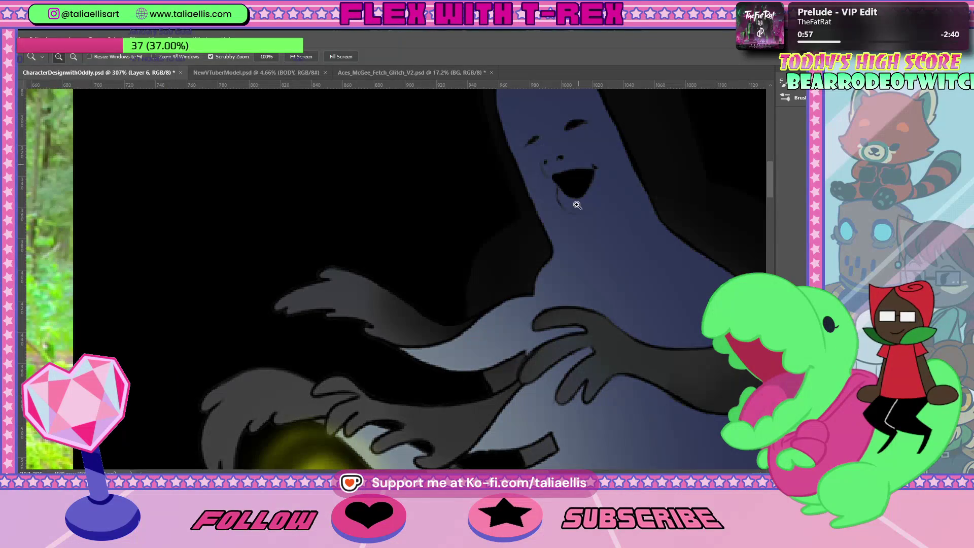
scroll(577, 204, down, 2)
scroll(577, 200, down, 2)
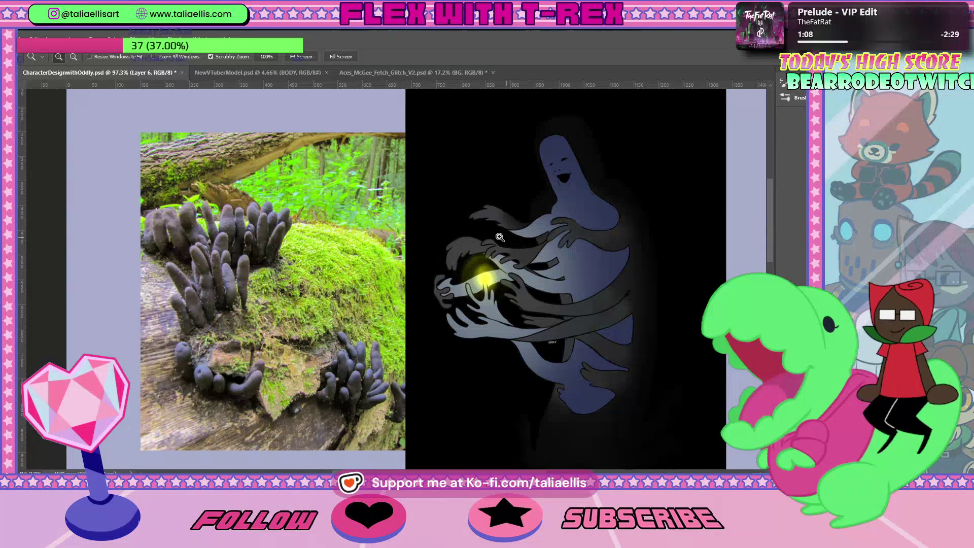
drag(486, 255, 504, 257)
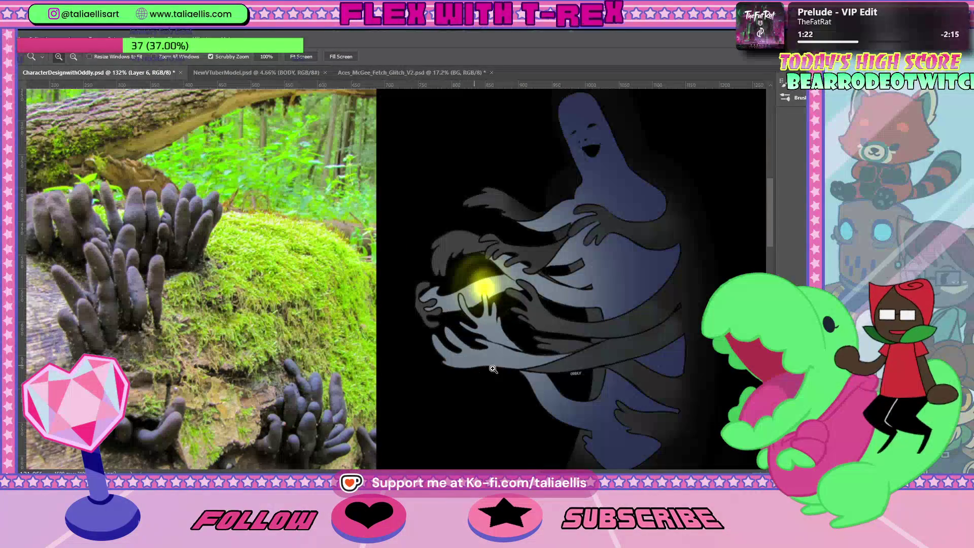
scroll(653, 388, up, 3)
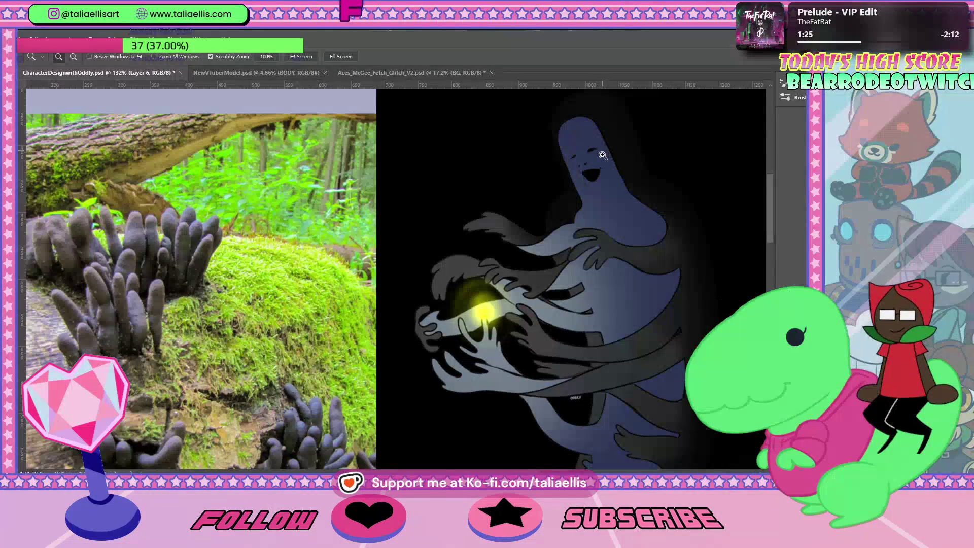
scroll(366, 290, down, 2)
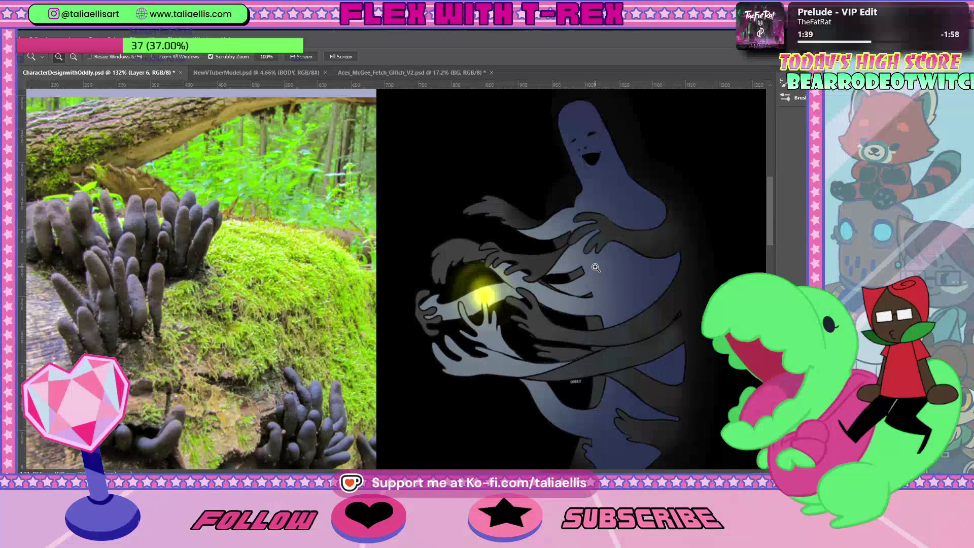
scroll(652, 286, down, 2)
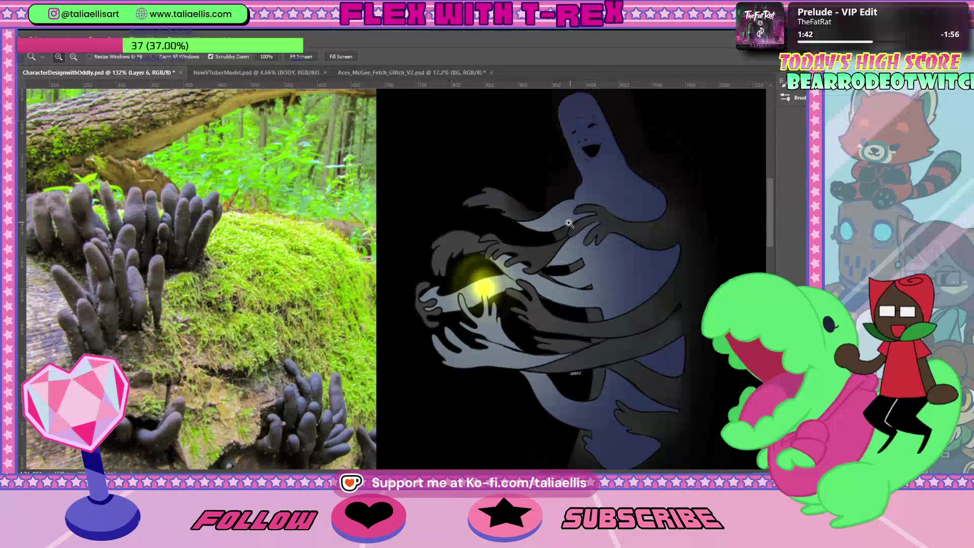
scroll(545, 213, up, 5)
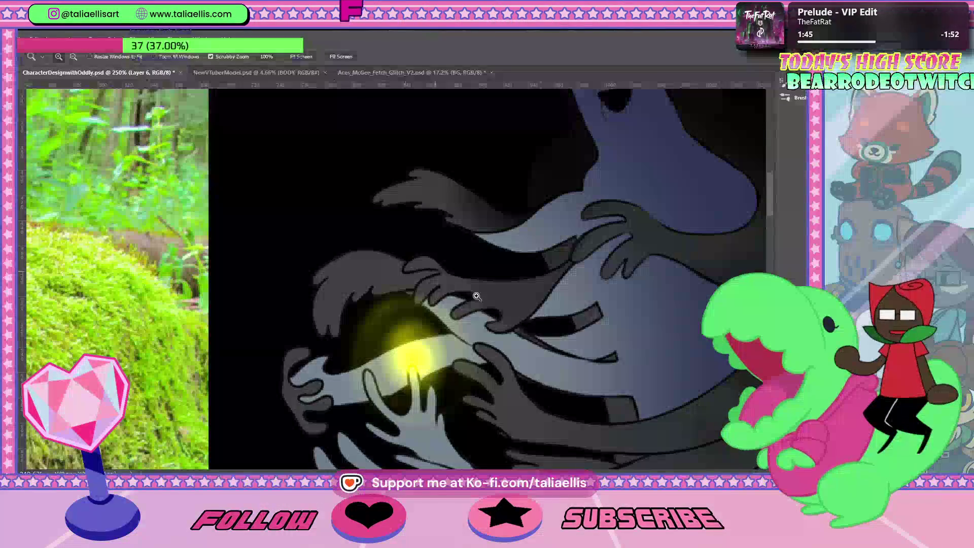
scroll(604, 358, down, 1)
scroll(602, 355, down, 2)
scroll(600, 345, down, 2)
scroll(598, 335, down, 1)
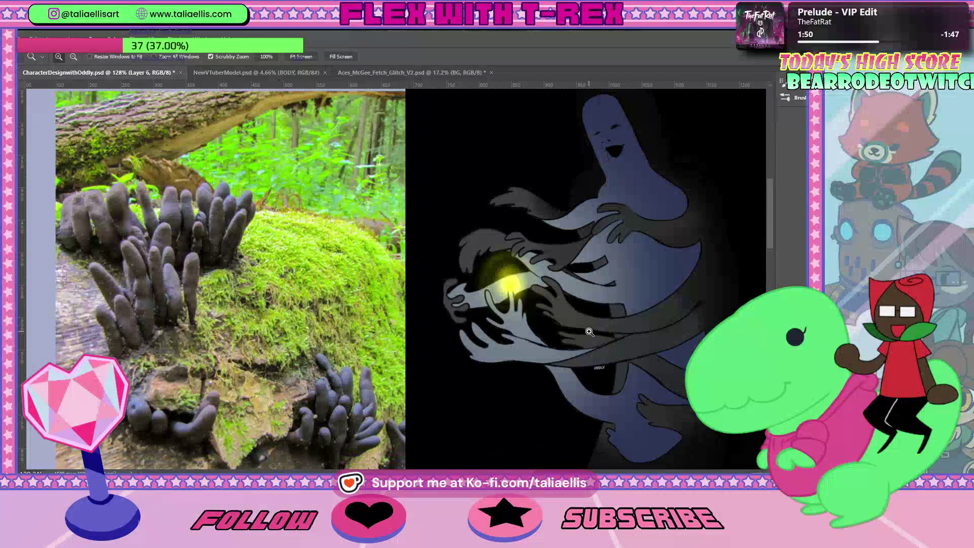
scroll(578, 336, down, 1)
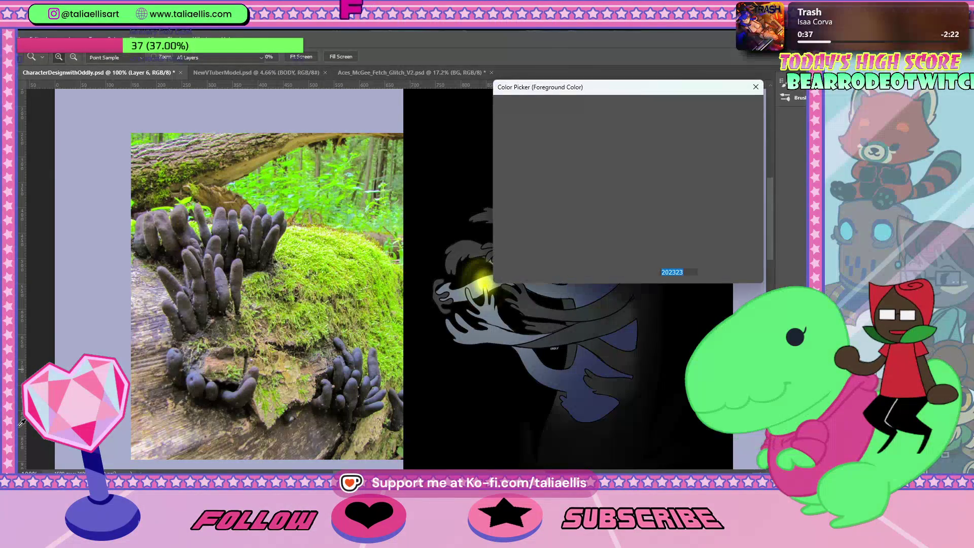
Set the painting colour to teal and use a smaller brush of size 10
click(590, 134)
click(738, 105)
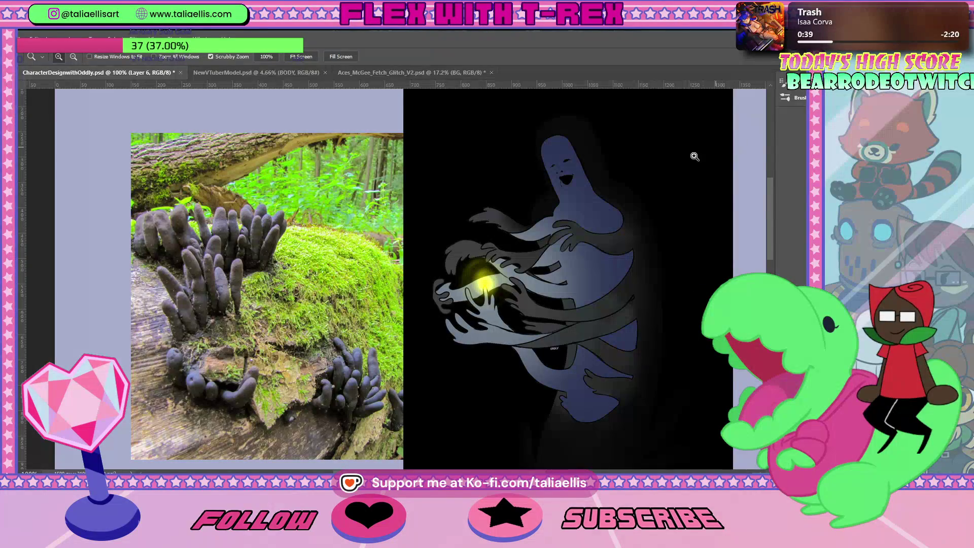
key(b)
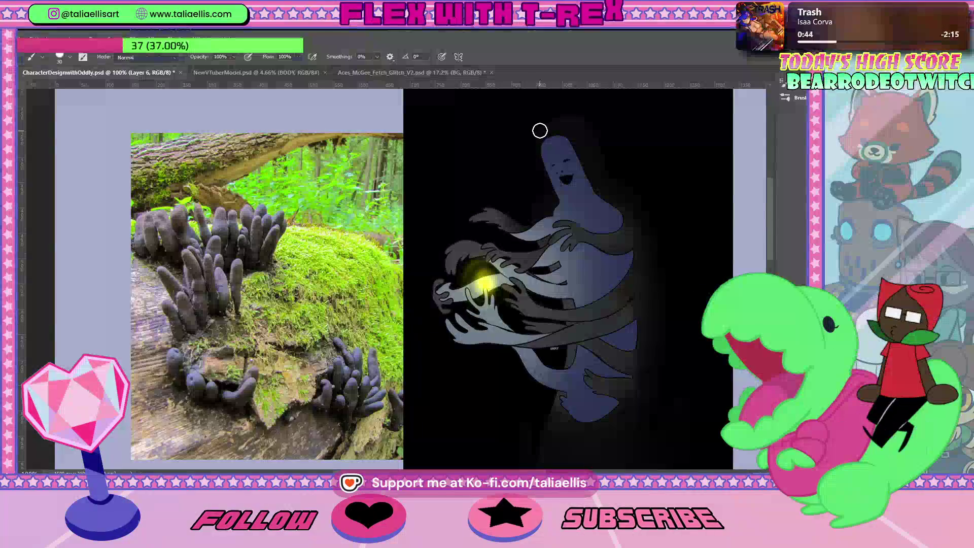
key(bracketleft)
key(bracketleft)
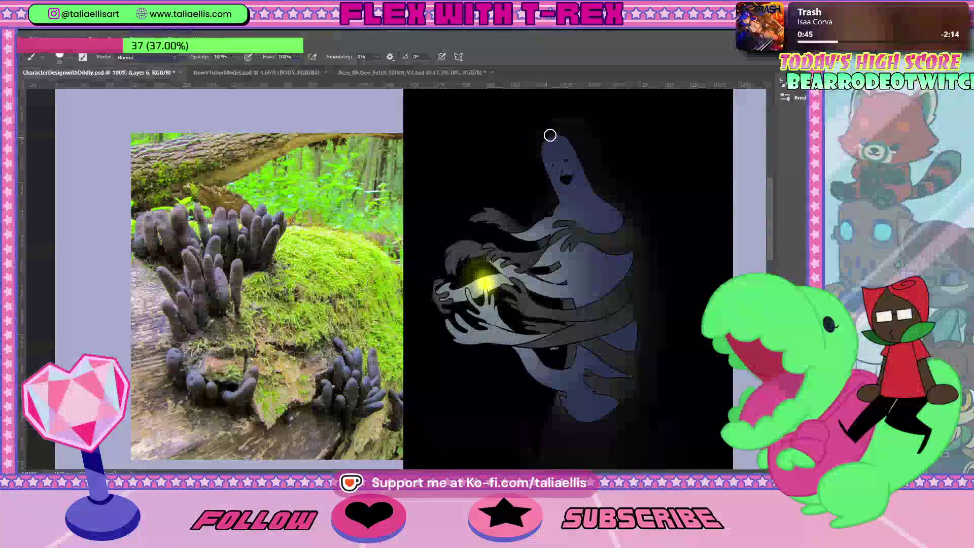
Try teal outline strokes around the ghost, then undo them all
drag(537, 131, 455, 206)
drag(429, 360, 535, 403)
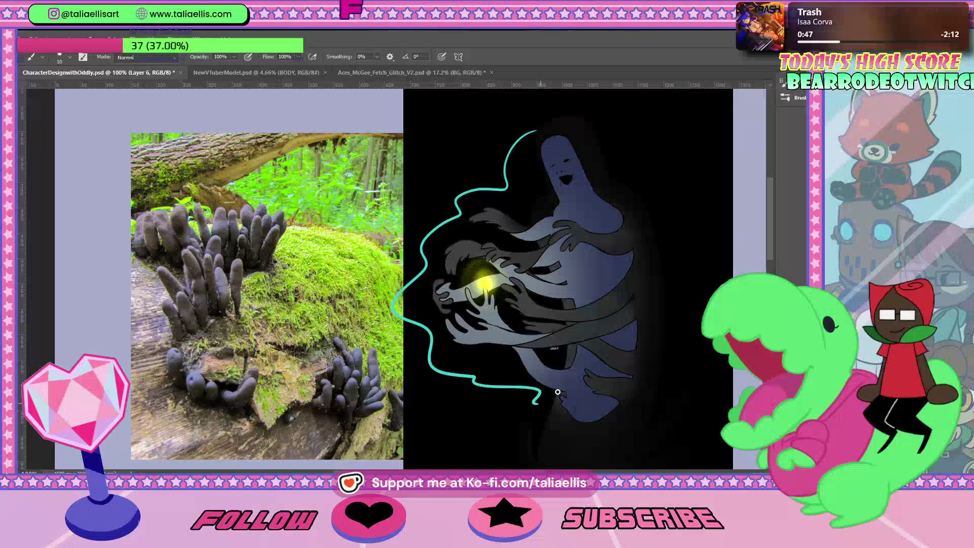
drag(569, 124, 640, 462)
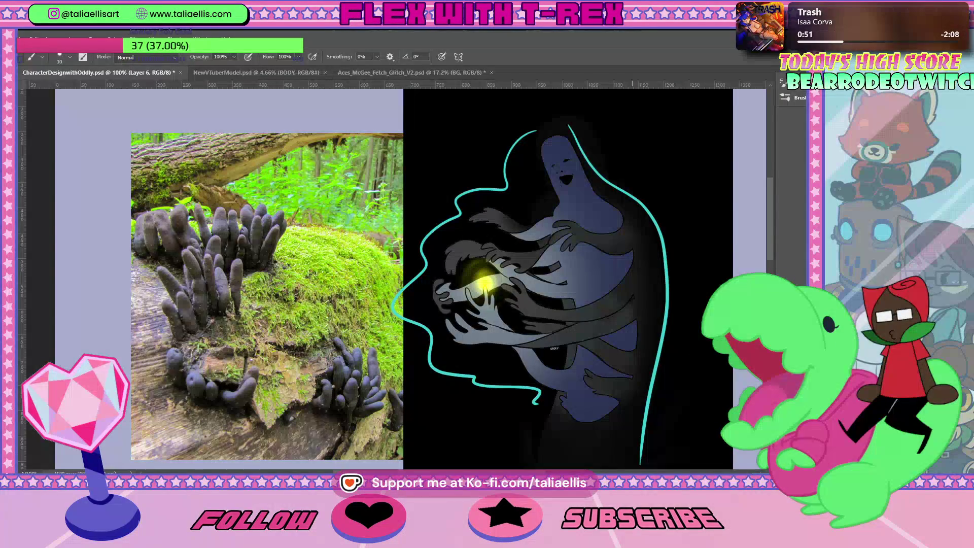
key(ctrl+z)
key(ctrl+z)
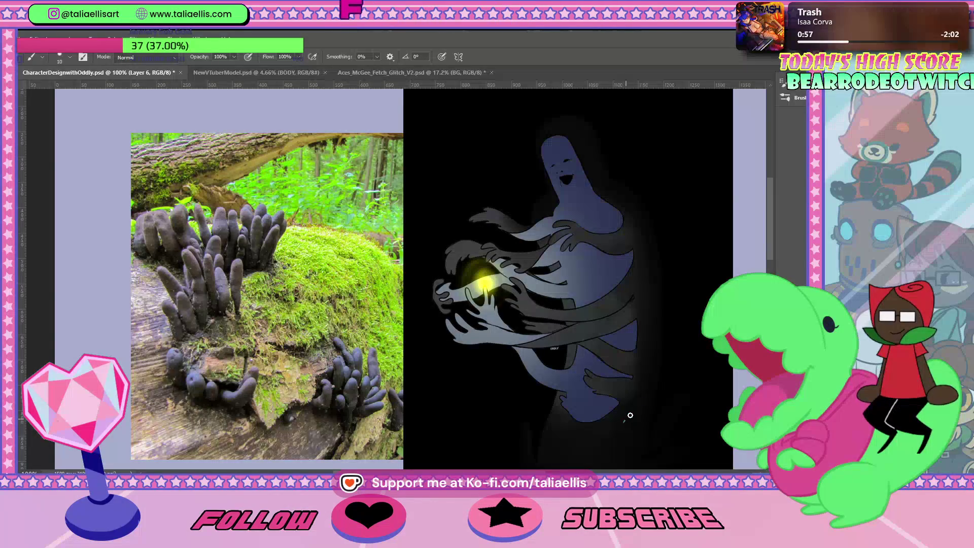
mouse_move(623, 422)
mouse_down()
mouse_move(533, 135)
mouse_move(507, 205)
mouse_up()
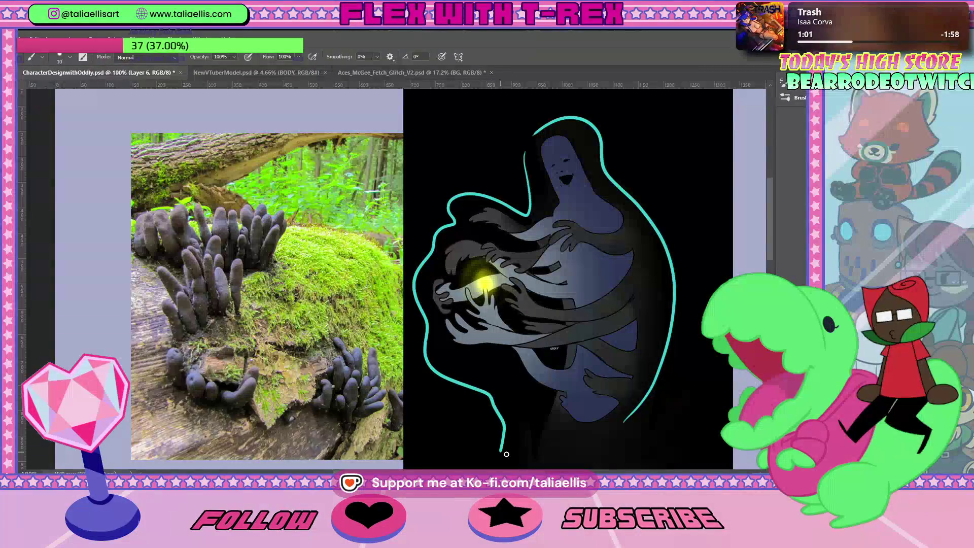
key(ctrl+z)
key(ctrl+z)
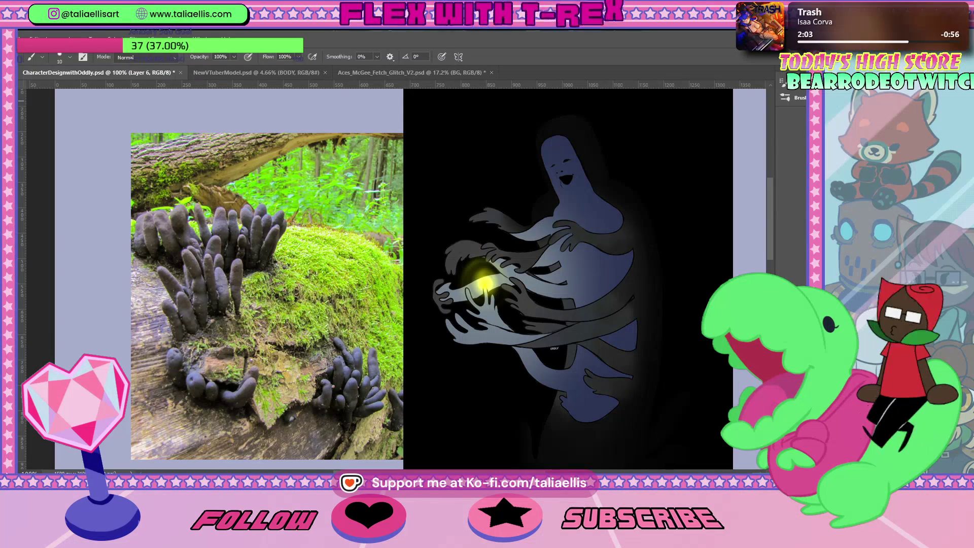
Scroll through the Hollow reference image search results in Chrome
key(alt+Tab)
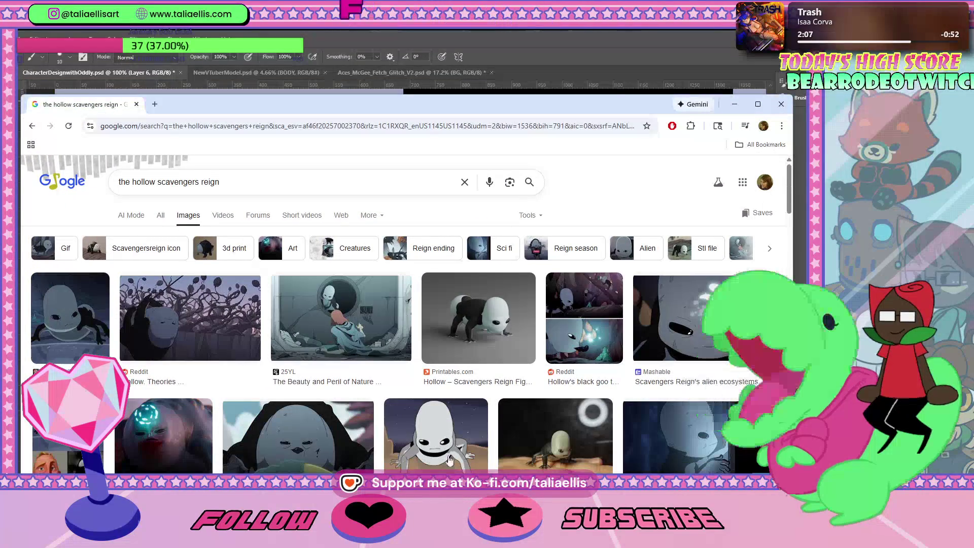
scroll(451, 419, down, 2)
scroll(451, 419, down, 3)
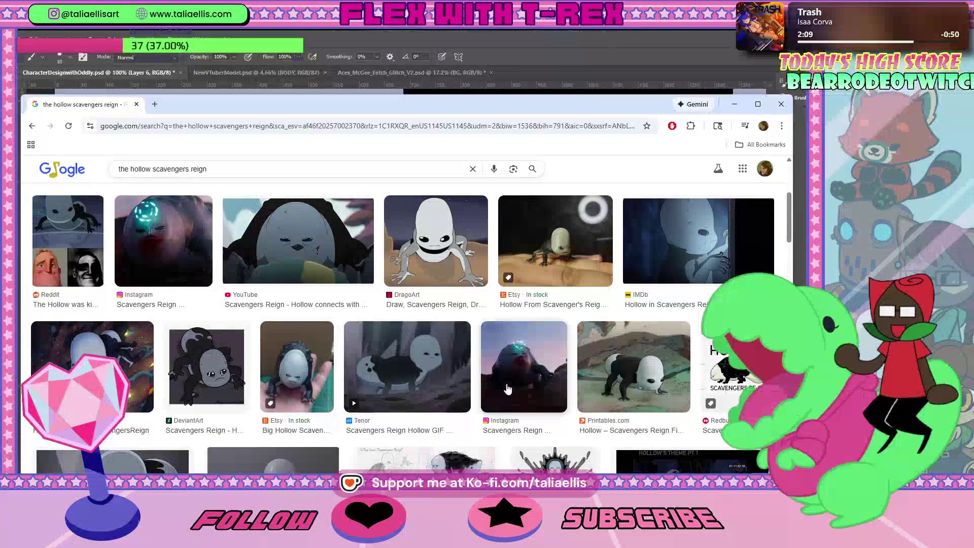
scroll(634, 373, down, 3)
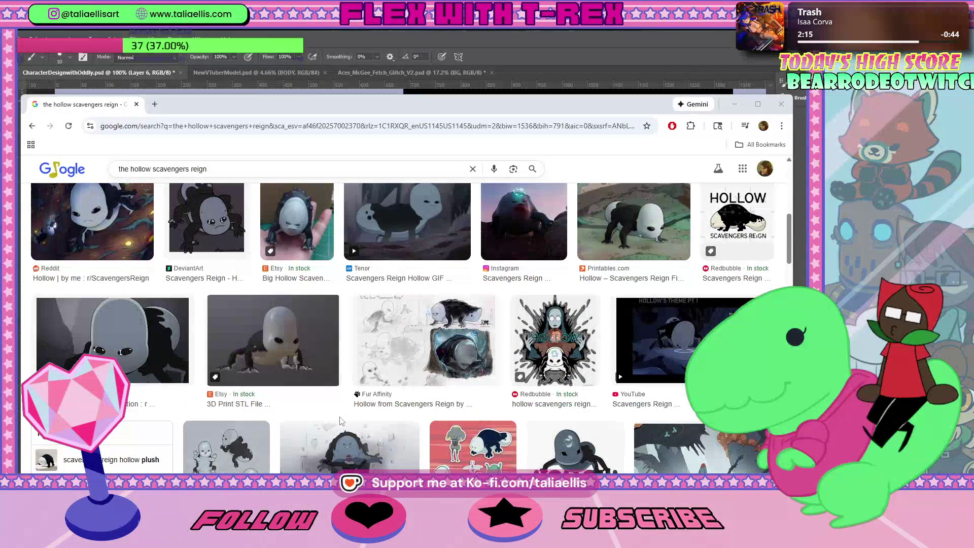
scroll(416, 396, down, 4)
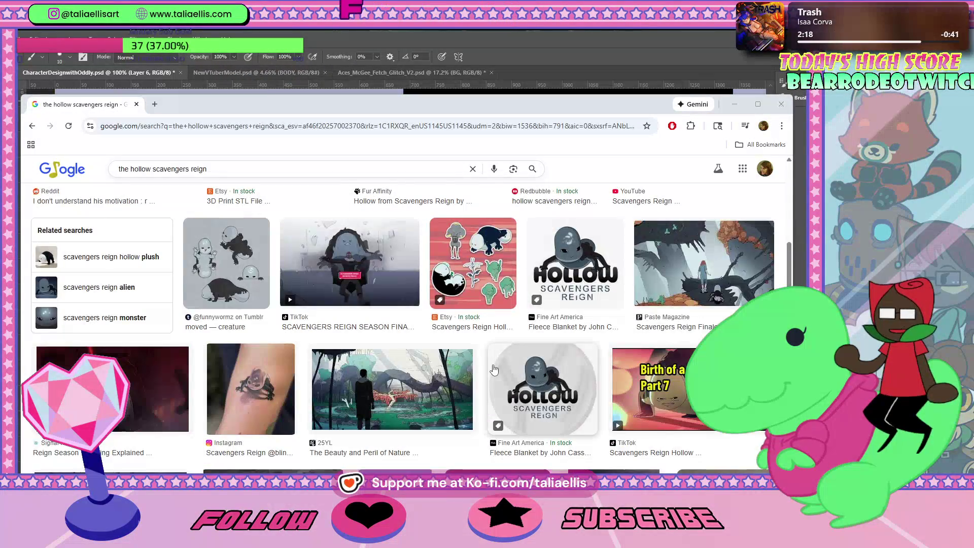
scroll(494, 369, up, 3)
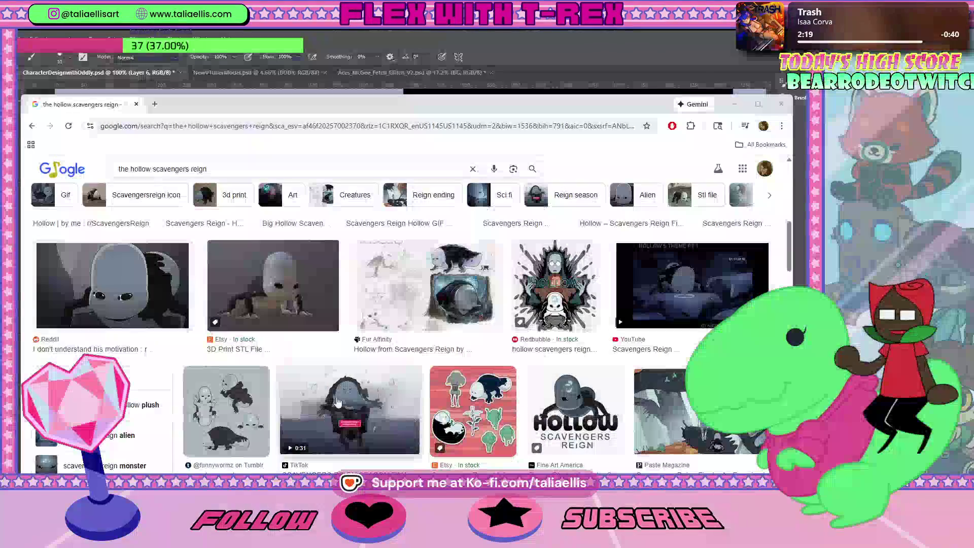
scroll(380, 403, up, 5)
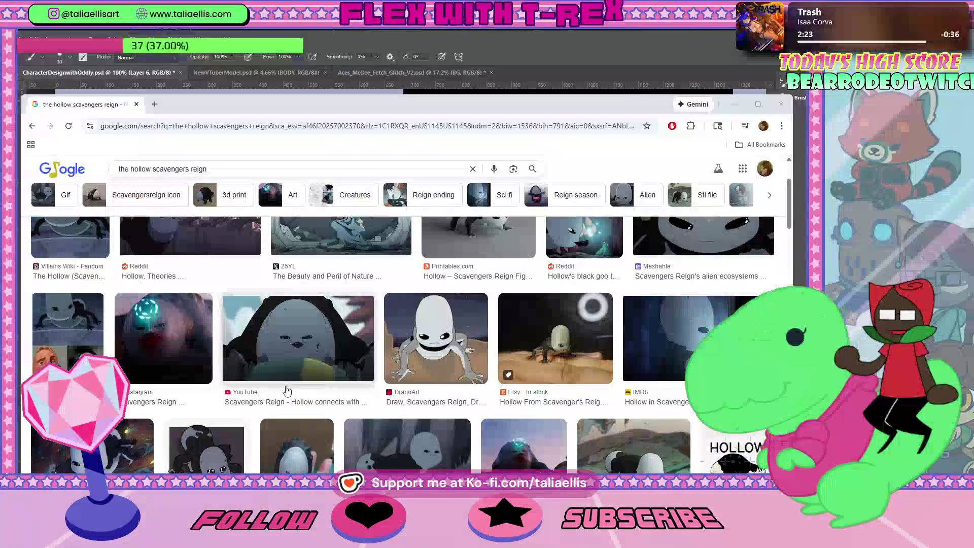
scroll(355, 353, up, 3)
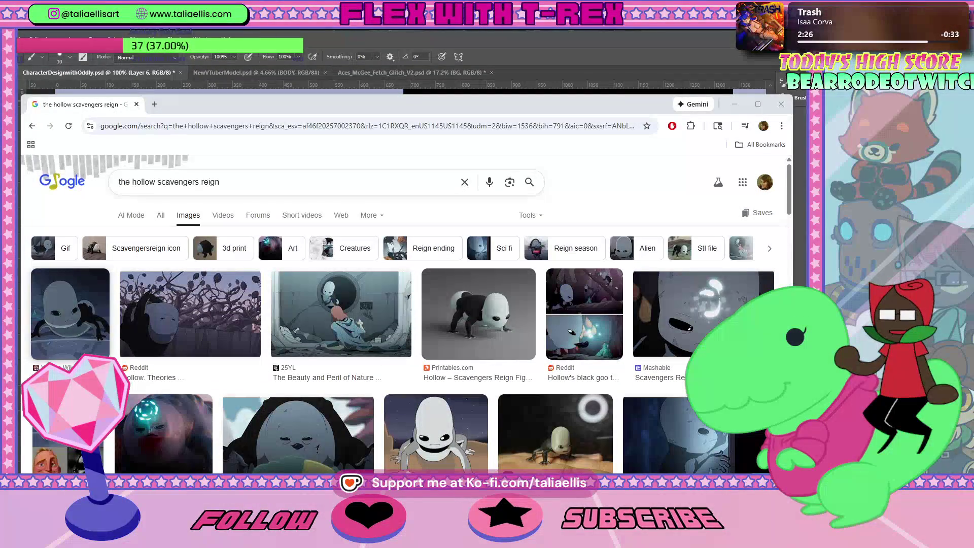
Preview the Villains Wiki and Mashable Hollow images, then close the browser
click(69, 310)
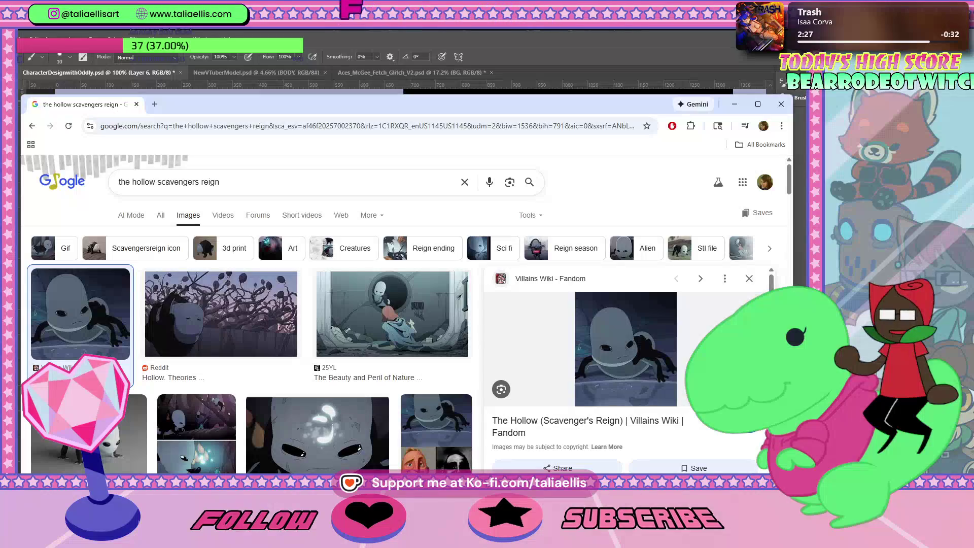
click(351, 432)
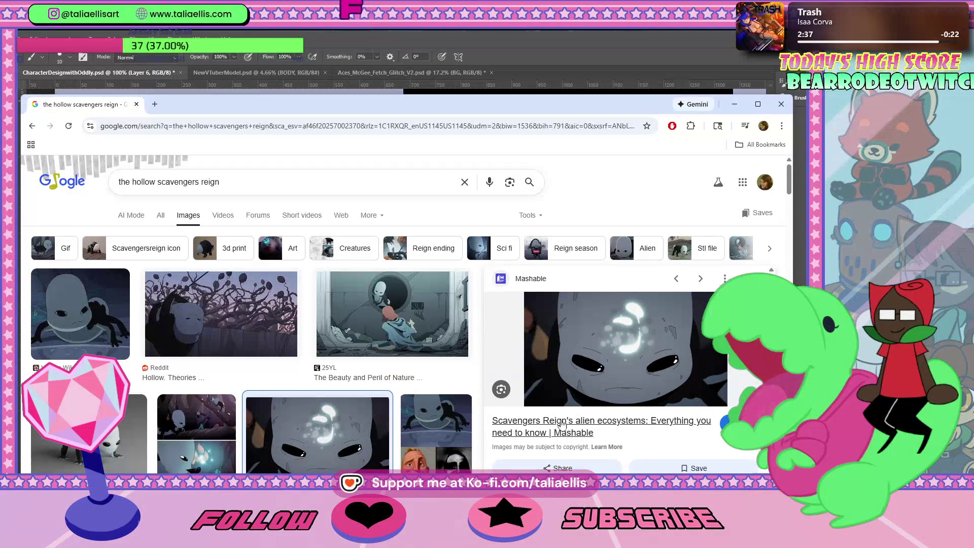
click(90, 337)
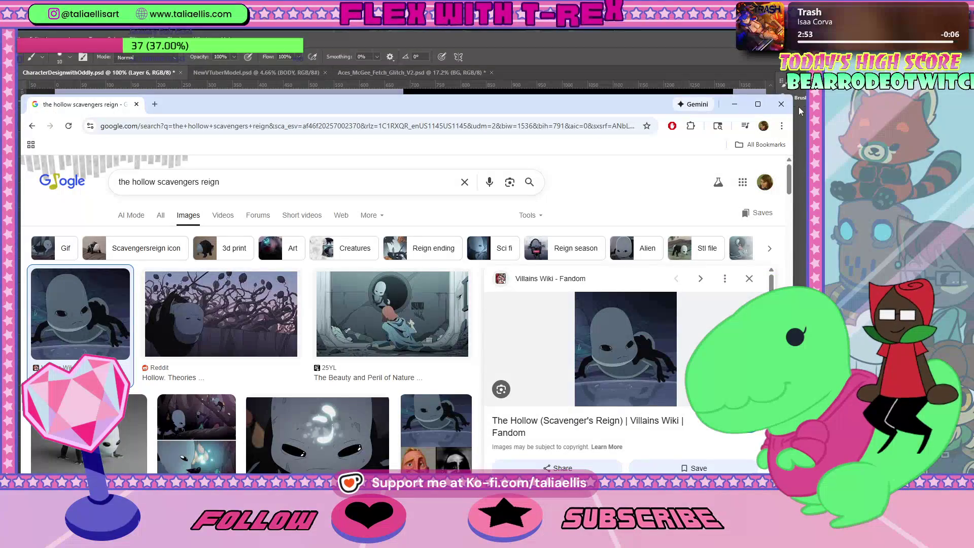
click(781, 104)
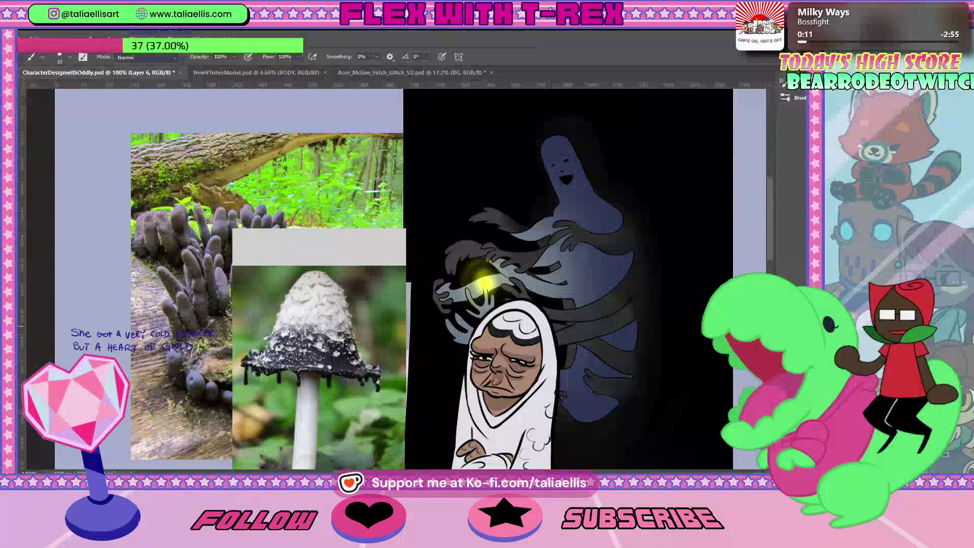
Group the mushroom woman layer, move it lower on the page, and show the blue-robed figure
key(ctrl+0)
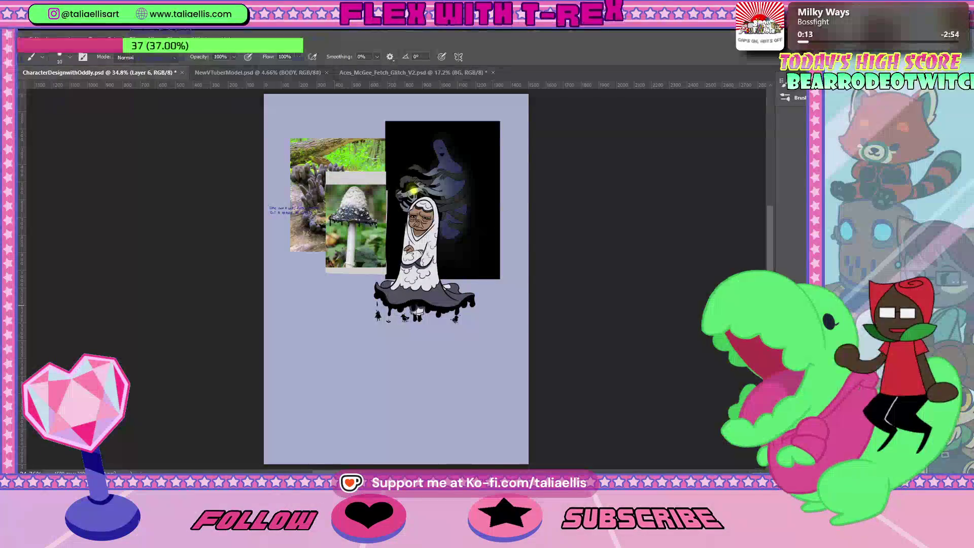
key(ctrl+g)
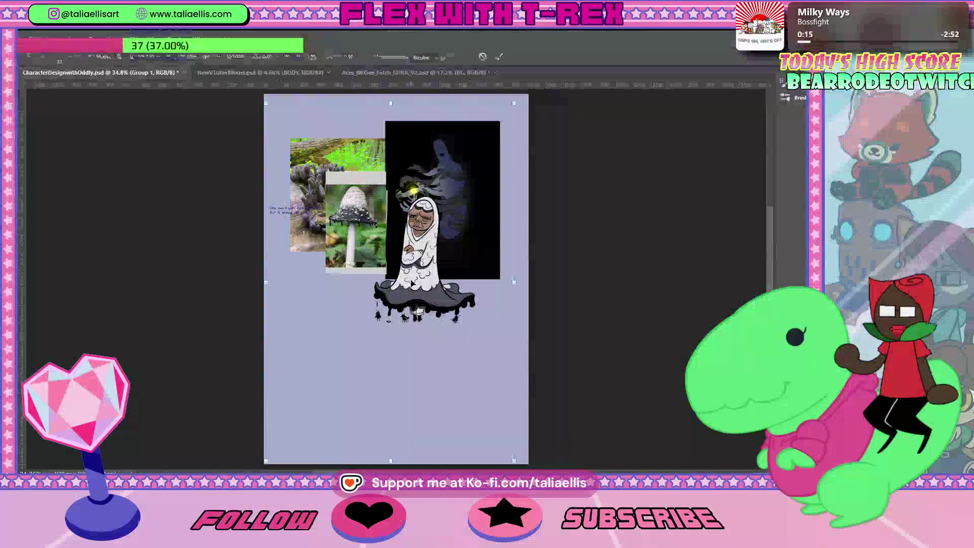
key(ctrl+t)
drag(411, 289, 411, 350)
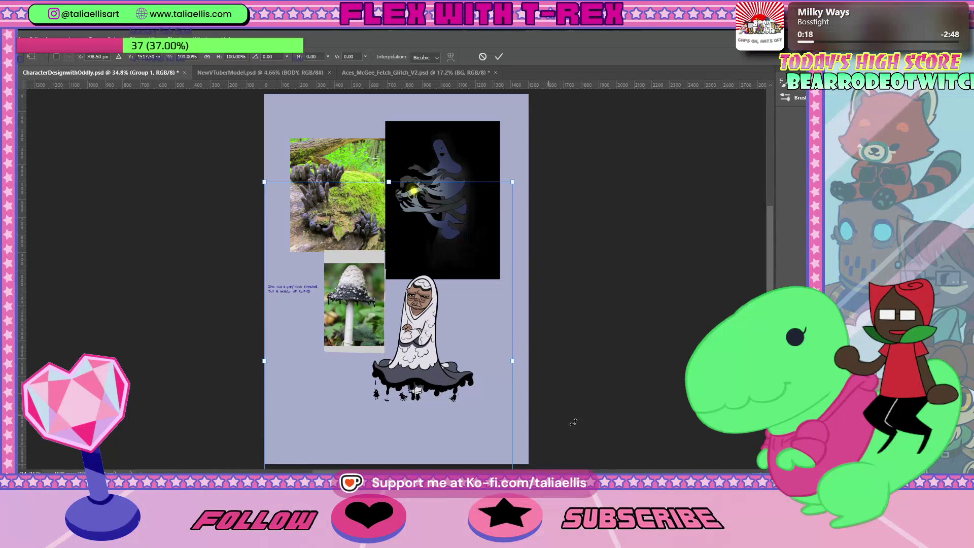
key(Return)
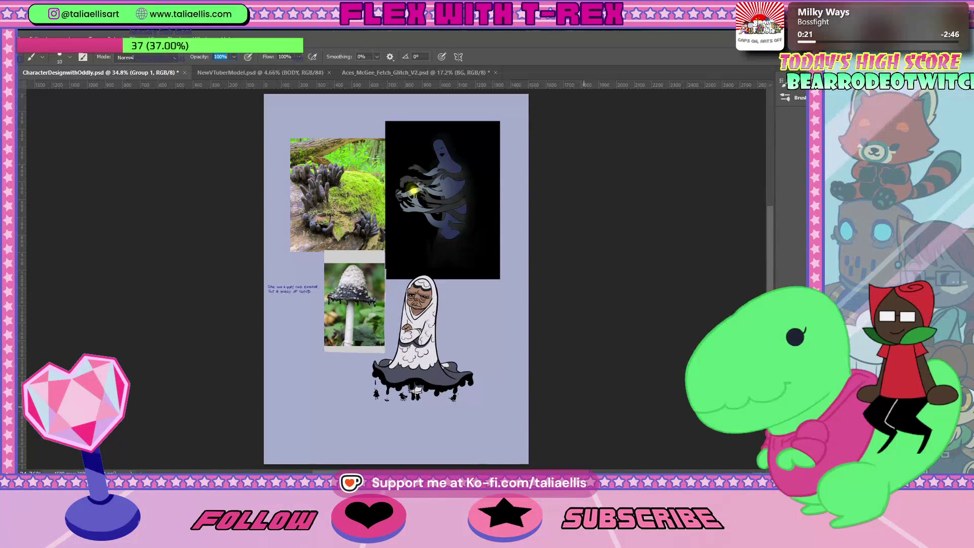
key(ctrl+comma)
key(ctrl+comma)
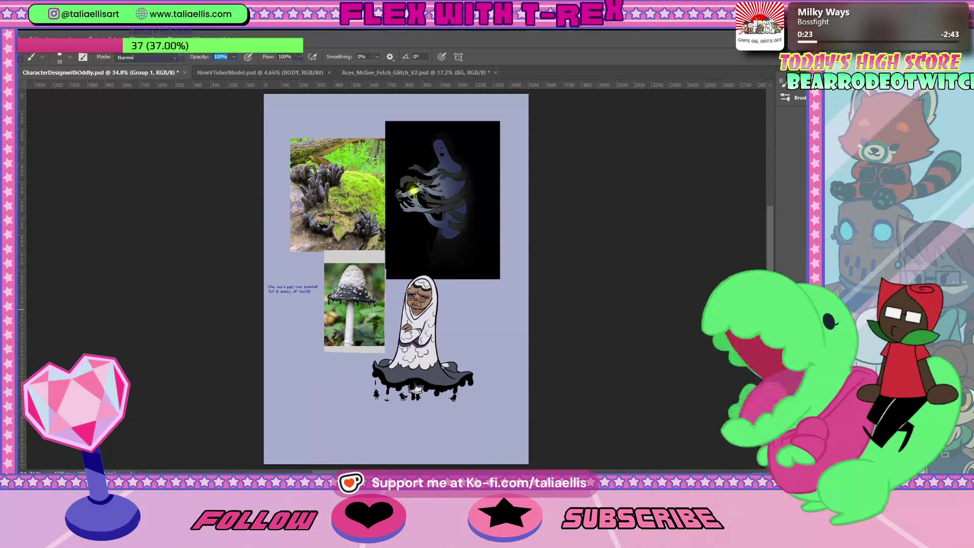
key(ctrl+comma)
key(ctrl+comma)
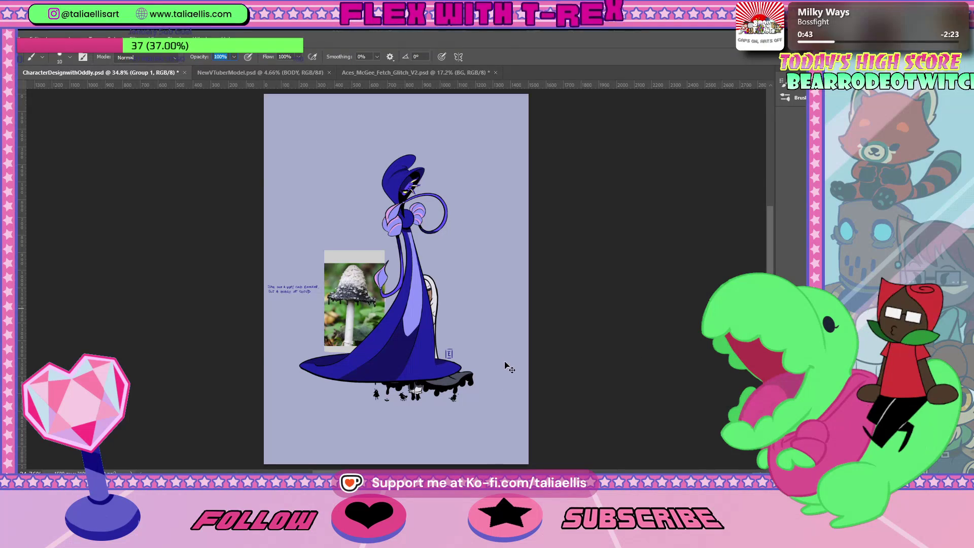
Move the mushroom photo and drips layer up with Free Transform
key(ctrl+t)
mouse_move(405, 340)
mouse_down()
mouse_move(429, 313)
mouse_move(501, 379)
mouse_up()
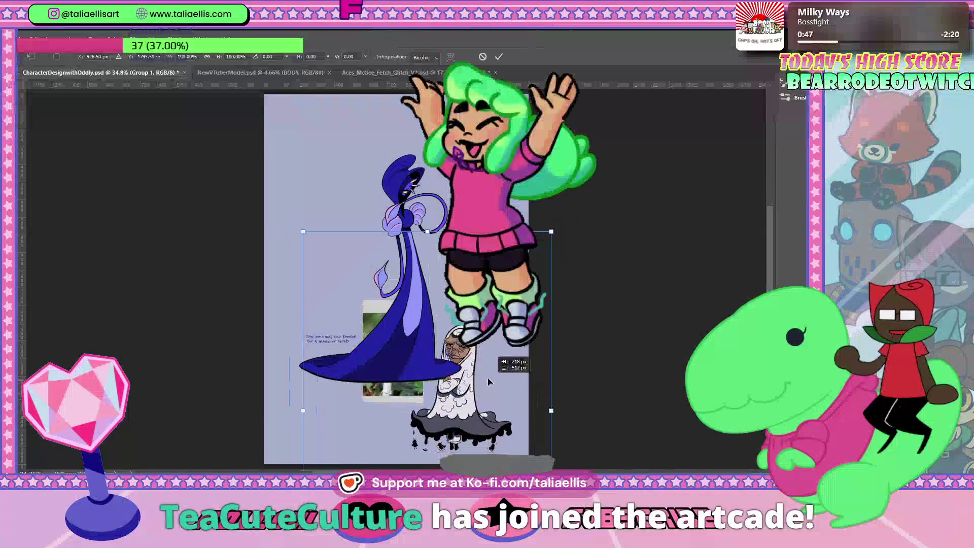
key(Return)
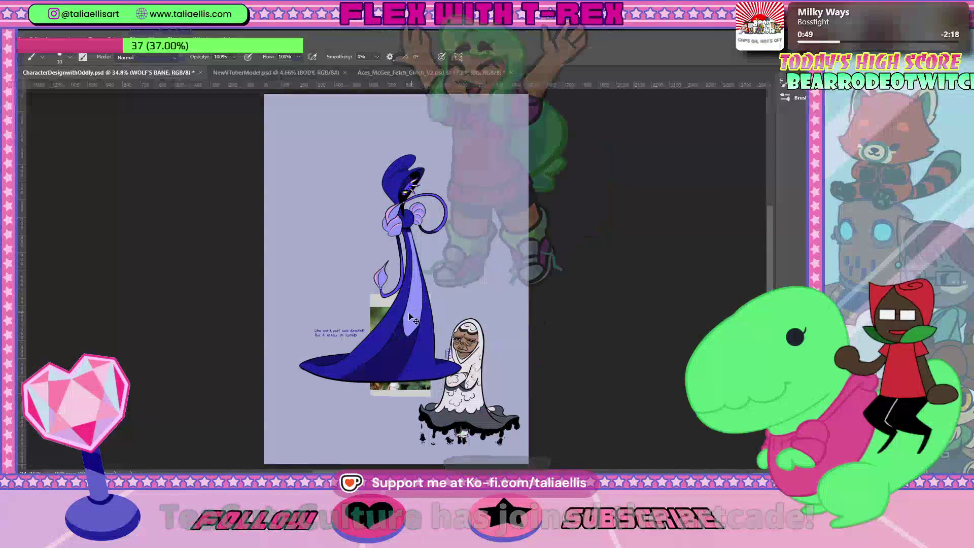
Move the WOLF'S BANE lady to the top-left and scale her to about 77%
ctrl+click(449, 340)
key(ctrl+t)
drag(418, 356, 369, 272)
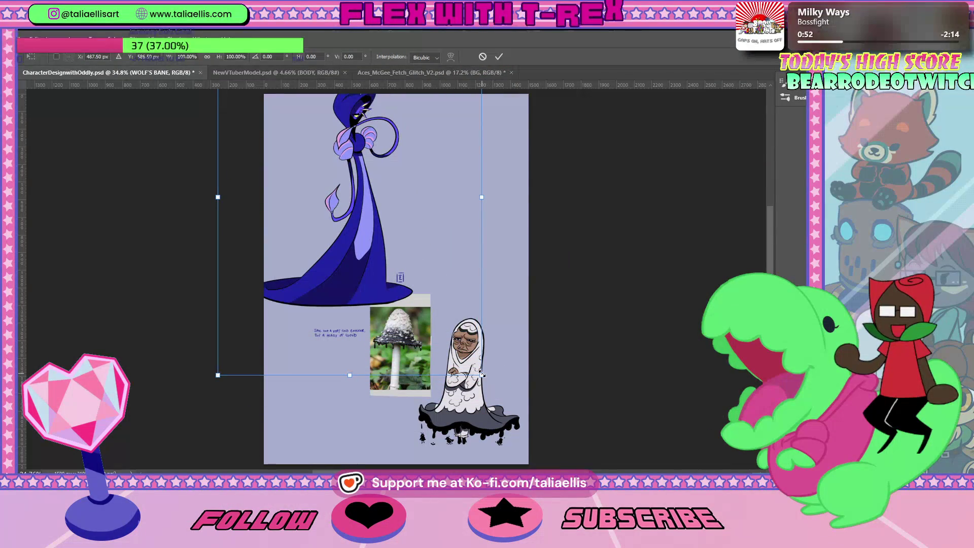
drag(482, 366, 422, 335)
drag(329, 252, 357, 255)
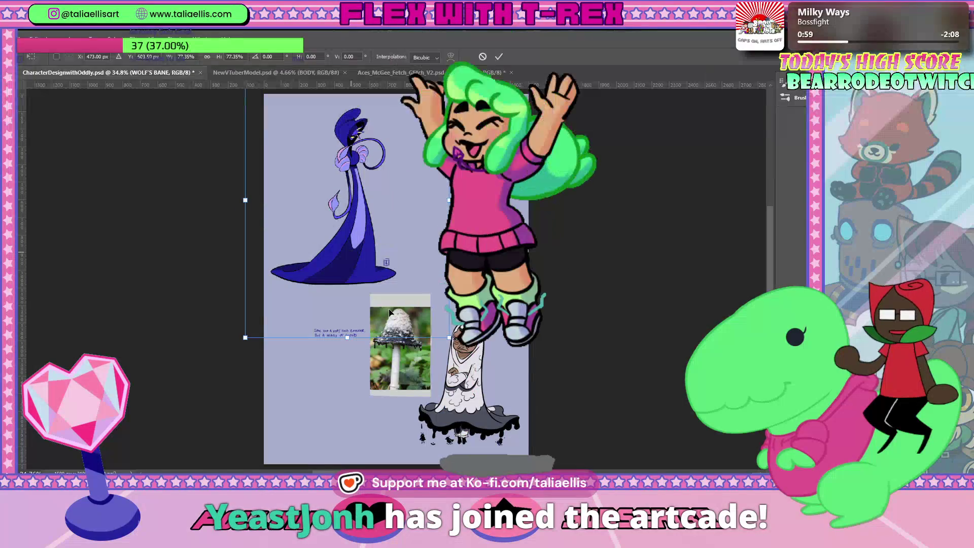
key(Escape)
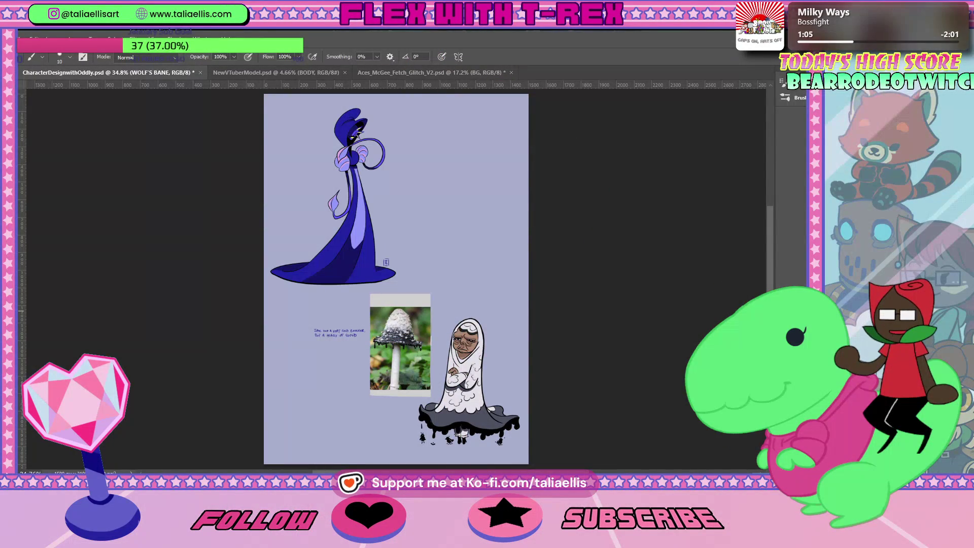
Show the EWF reference collage and place it to the right of the blue lady
key(ctrl+z)
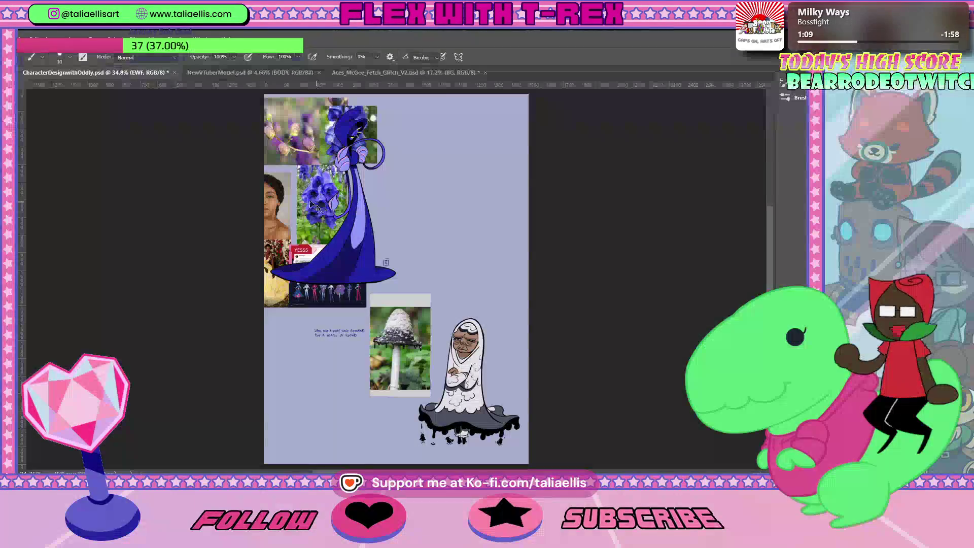
key(ctrl+t)
drag(315, 206, 455, 202)
drag(471, 238, 468, 229)
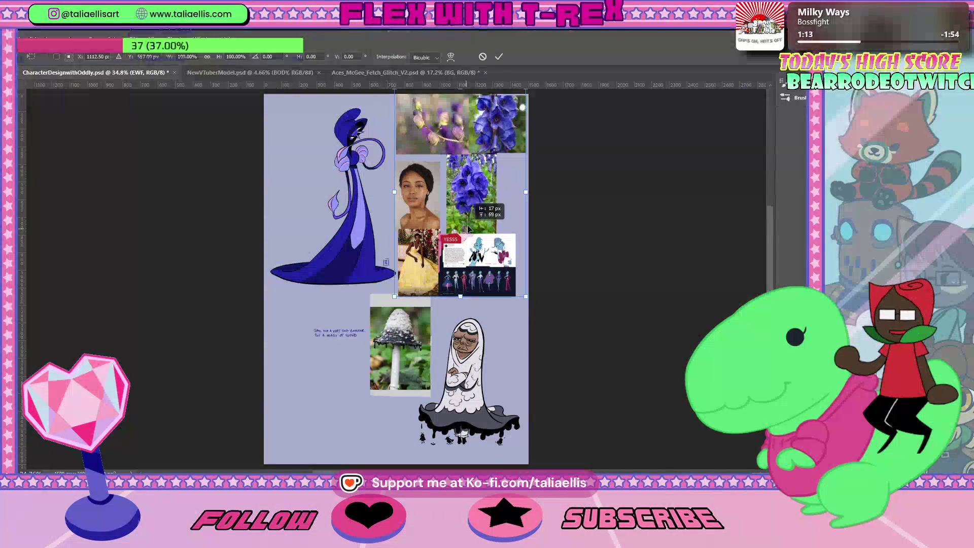
key(shift+Up)
key(shift+Up)
key(Up)
key(Up)
key(Up)
key(Right)
key(Right)
key(Right)
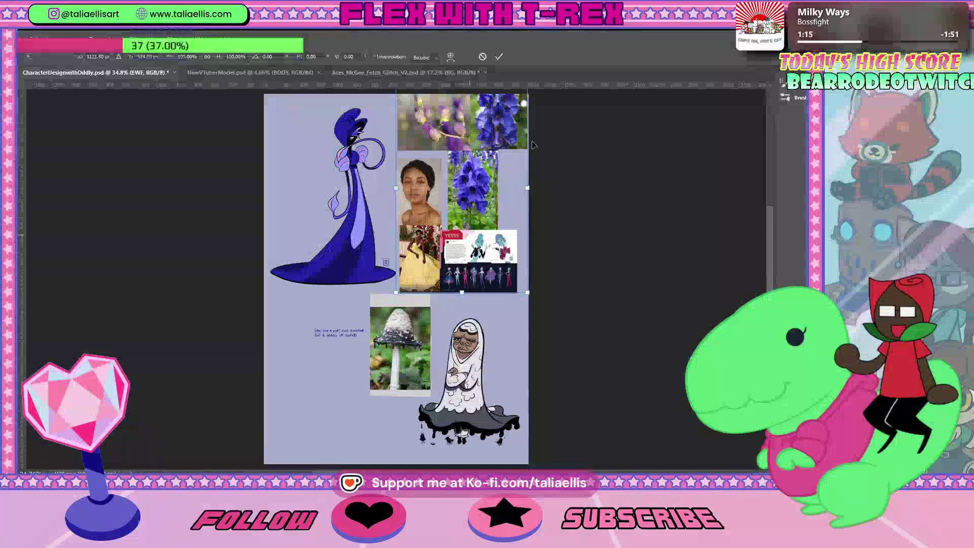
key(Return)
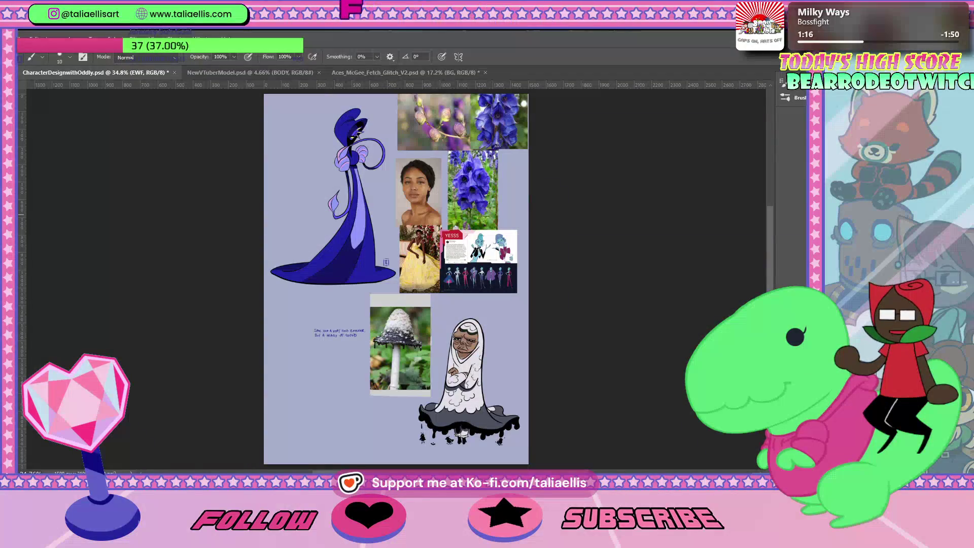
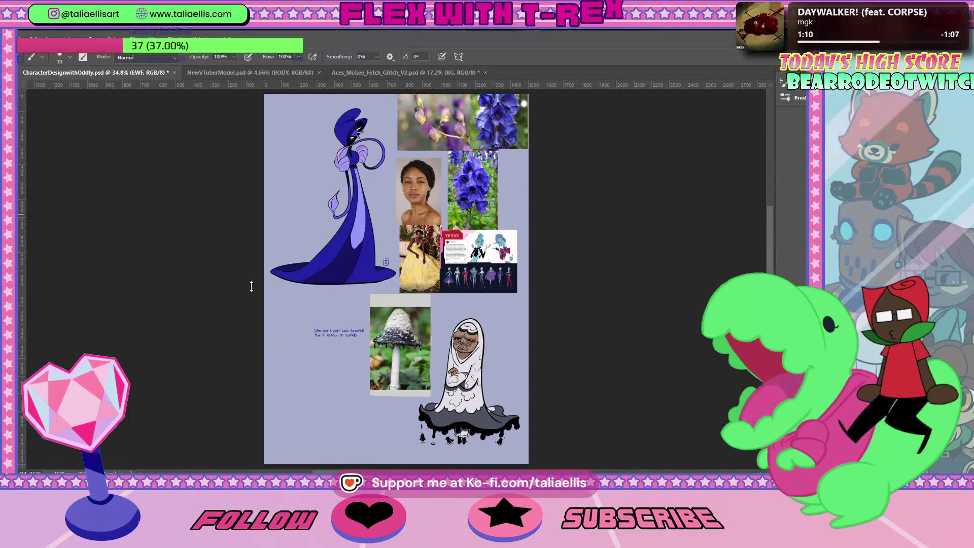
Show the File menu's Open Recent list of recently opened documents
click(31, 39)
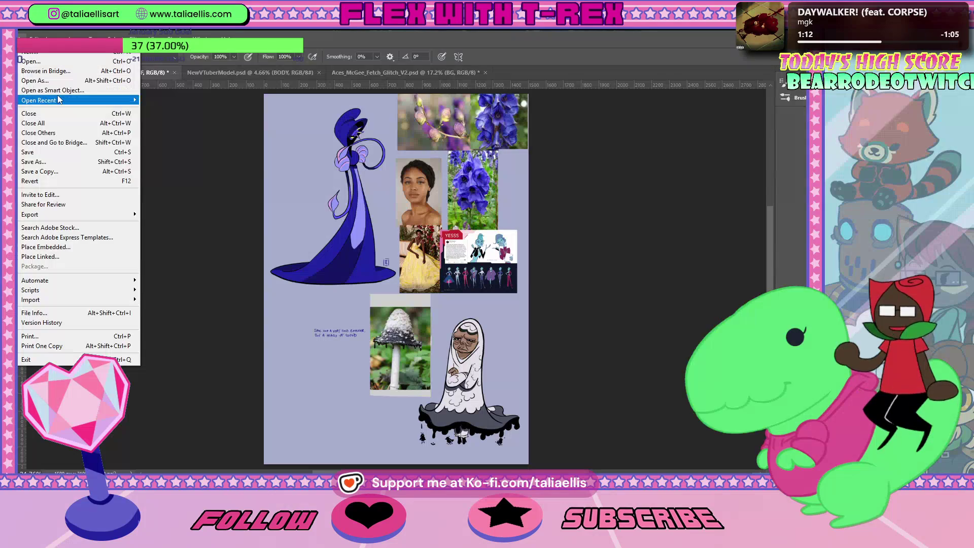
mouse_move(60, 99)
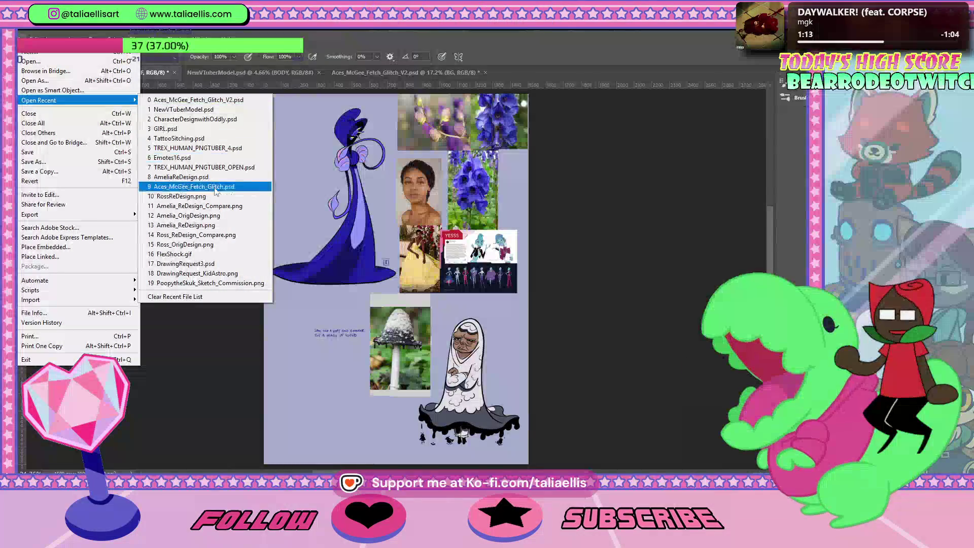
Open AmeliaReDesign.psd for comparison, then switch back to CharacterDesignwithOddly.psd
click(181, 177)
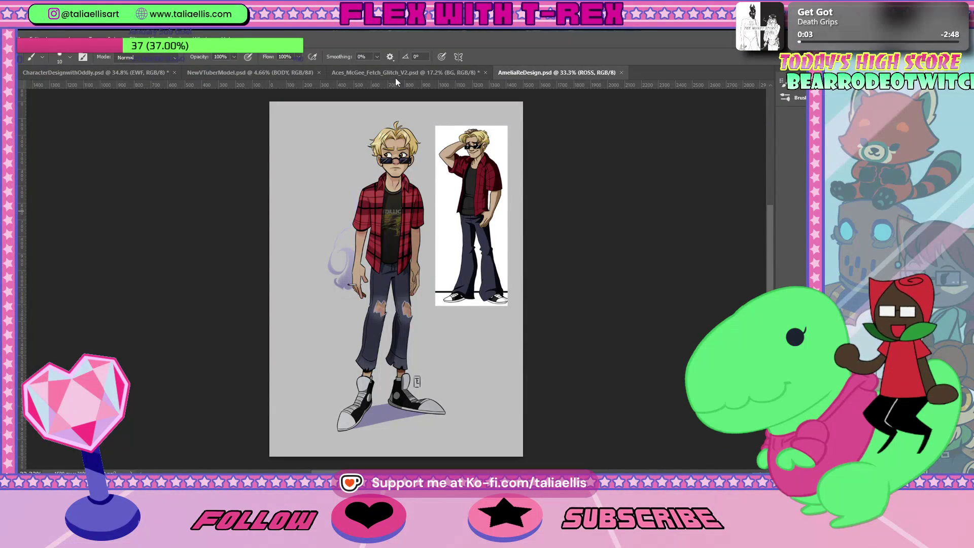
click(96, 74)
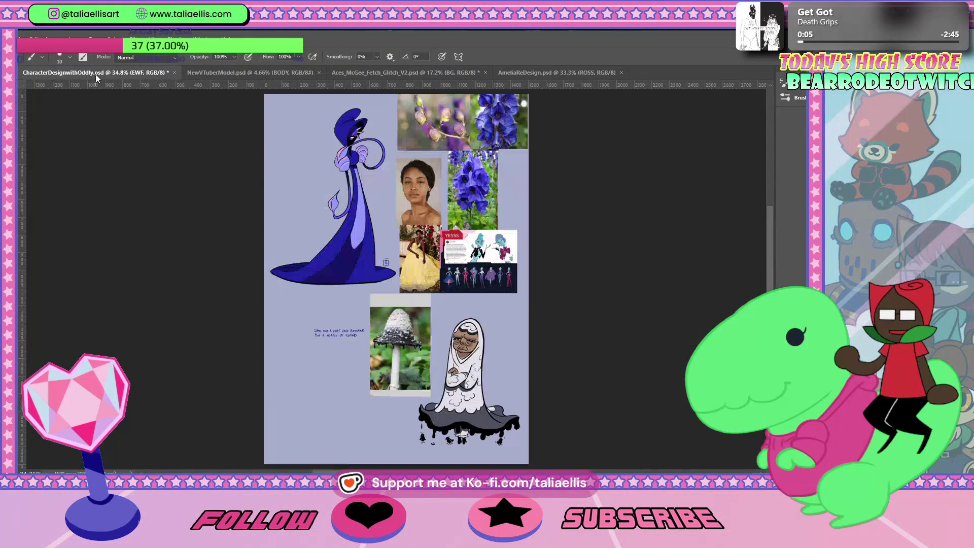